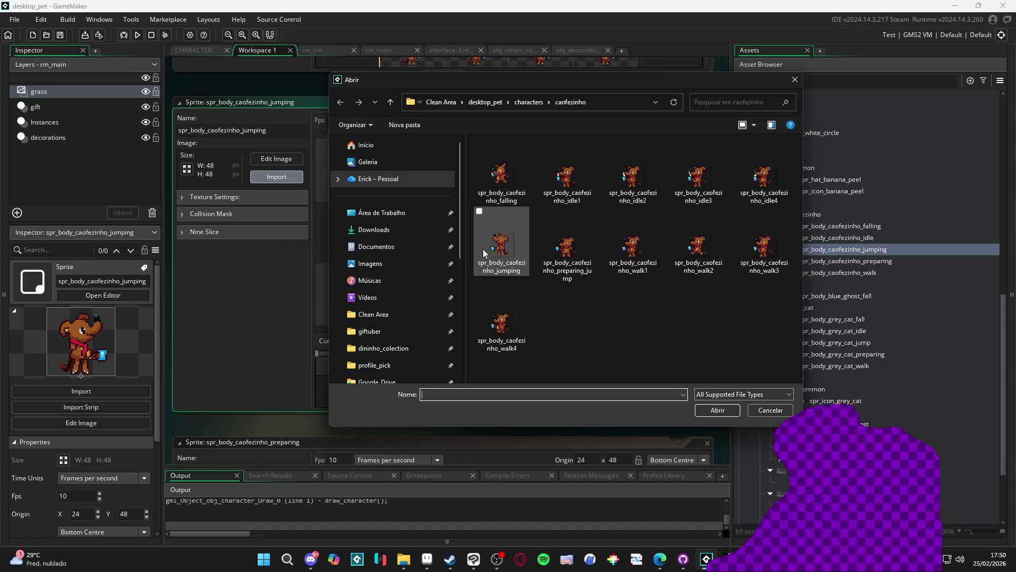
# Import the caofezinho jumping image, then load idle1–idle4 into the caofezinho idle sprite.
pyautogui.doubleClick(500, 249)
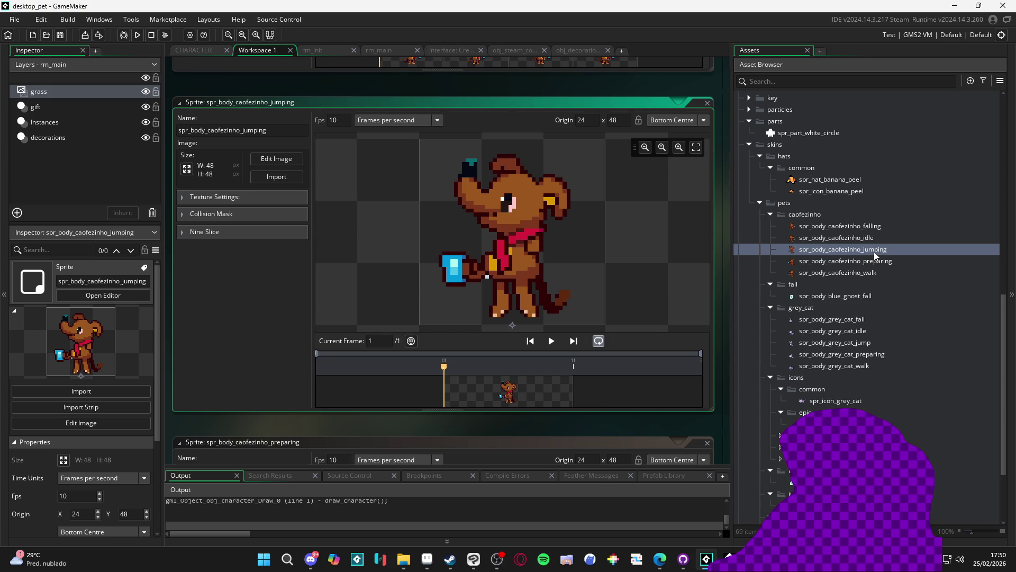
pyautogui.doubleClick(863, 237)
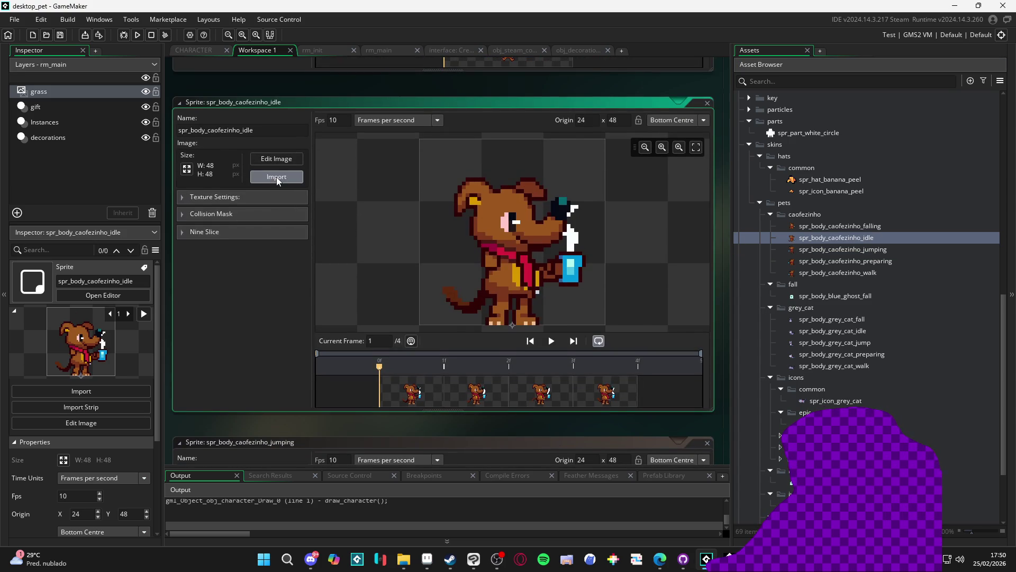
pyautogui.click(276, 176)
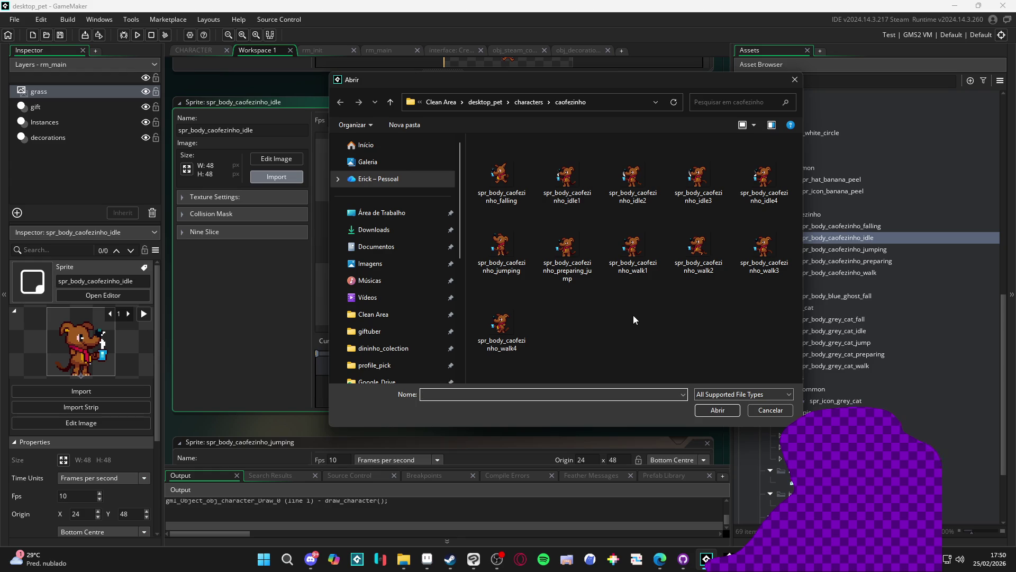
pyautogui.click(573, 179)
pyautogui.keyDown('shift'); pyautogui.click(762, 180); pyautogui.keyUp('shift')
pyautogui.click(718, 410)
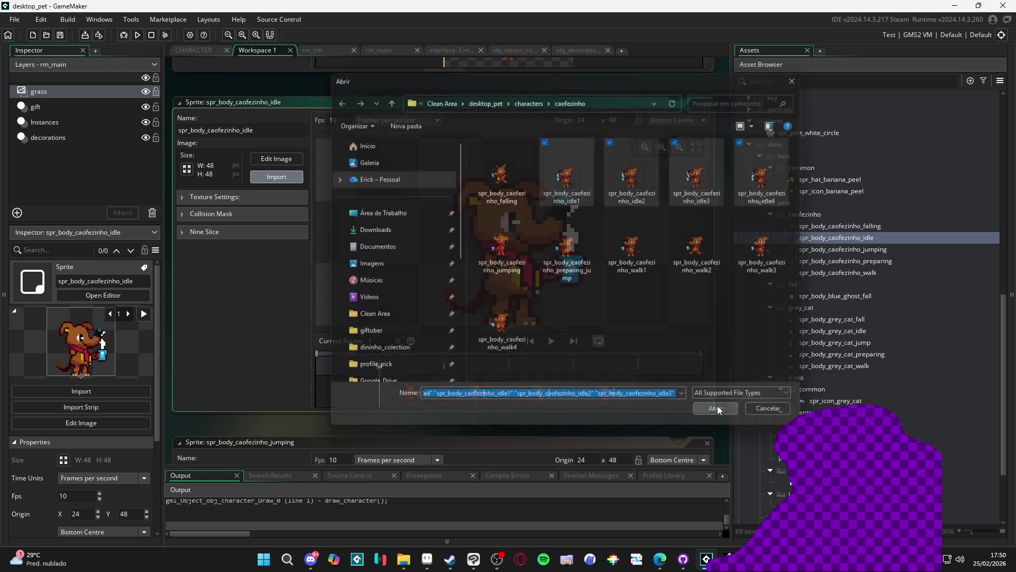
# Import the caofezinho falling image into the falling sprite.
pyautogui.doubleClick(863, 228)
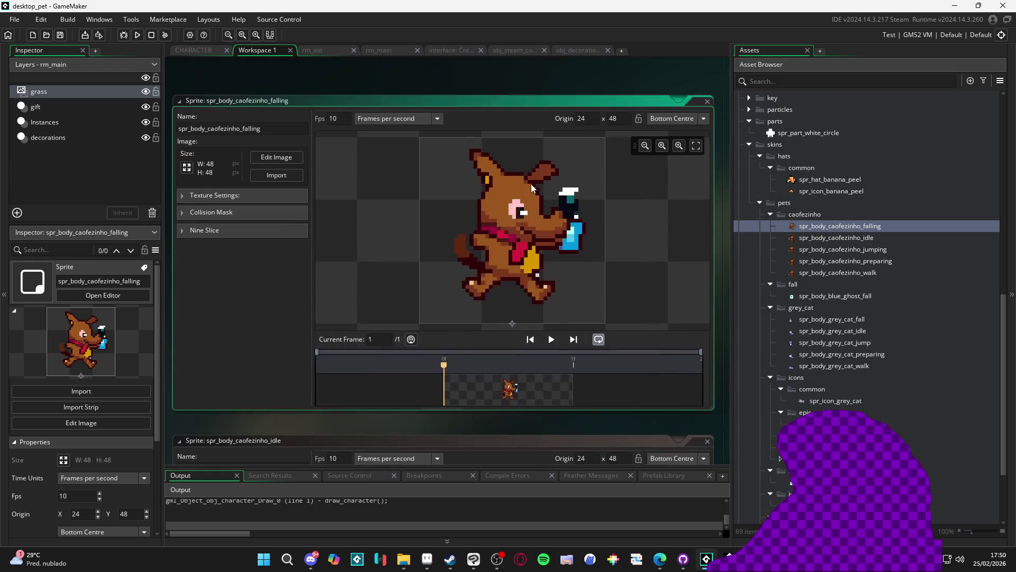
pyautogui.click(276, 178)
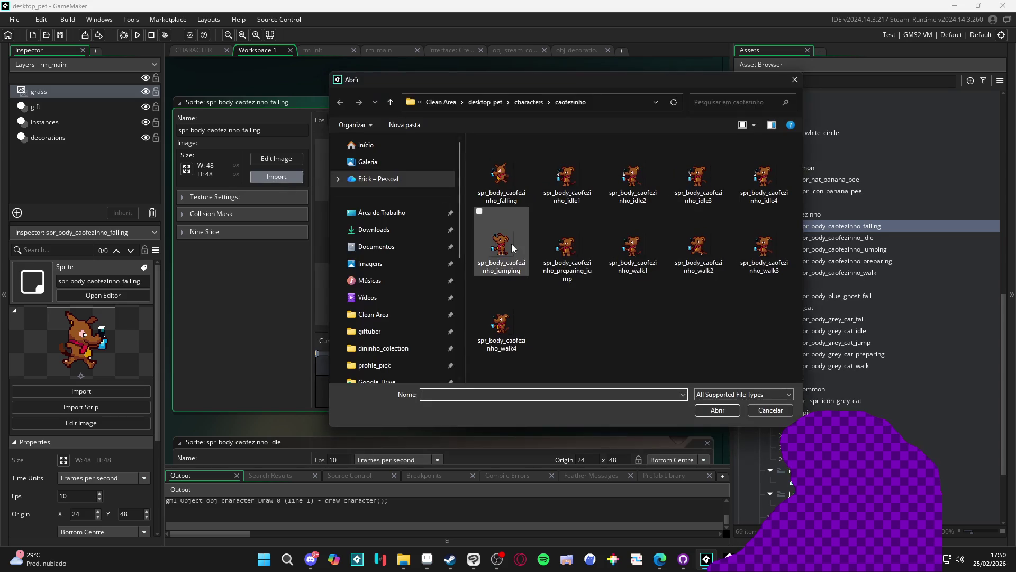
pyautogui.doubleClick(513, 199)
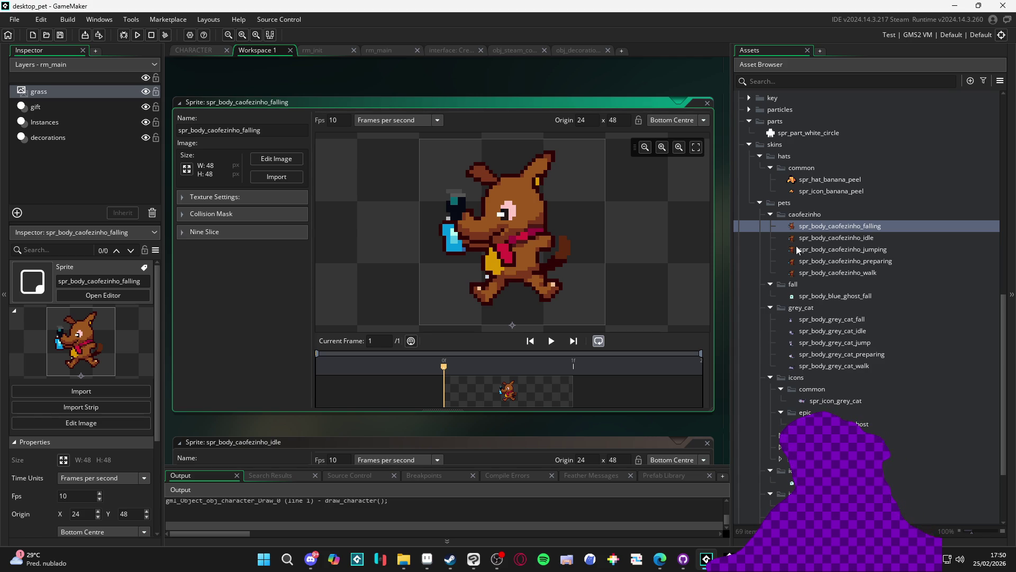
# Collapse the caofezinho and fall asset folders in the Asset Browser.
pyautogui.click(770, 214)
pyautogui.click(770, 226)
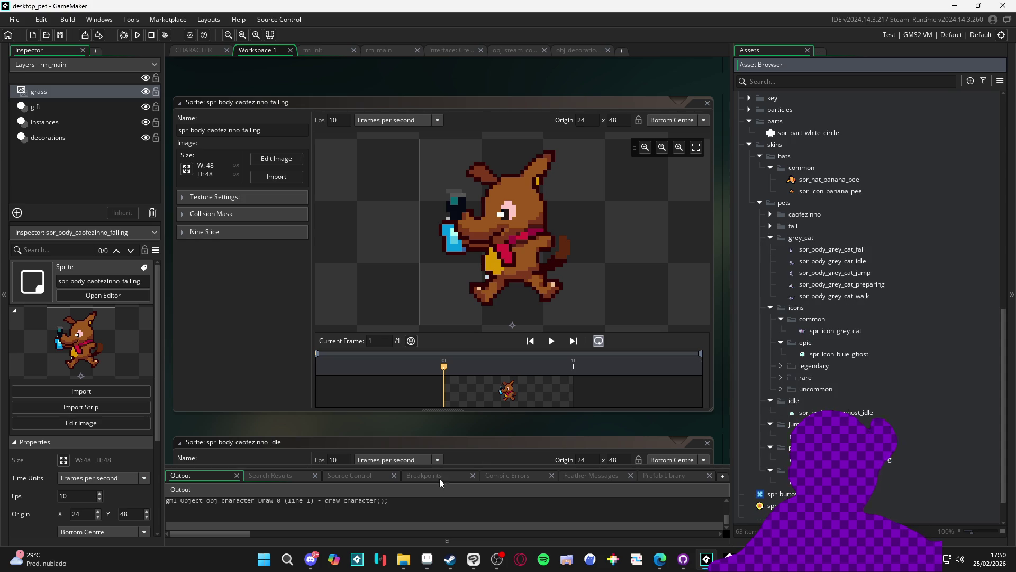
pyautogui.click(403, 558)
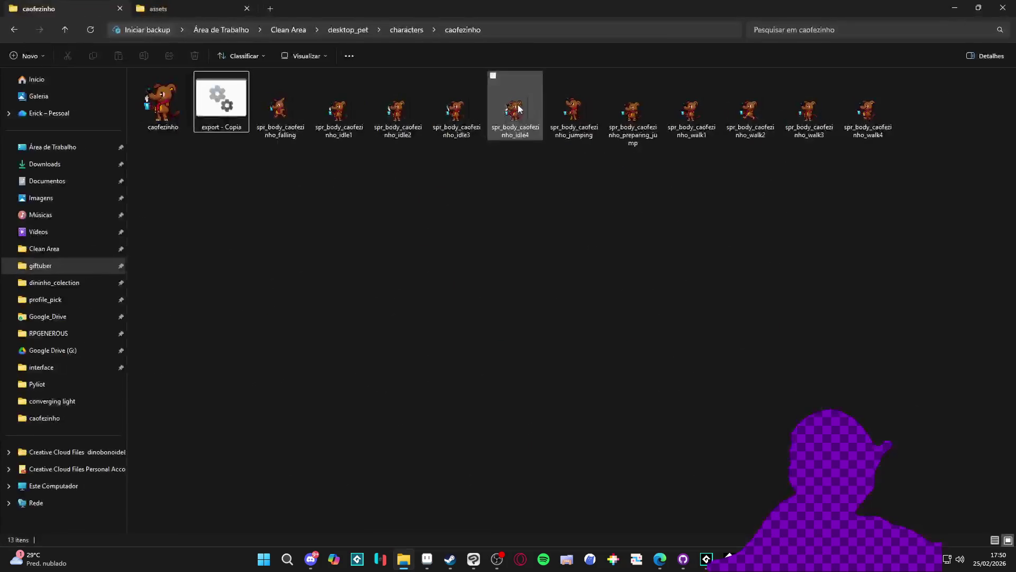
# Select the export - Copia batch file, then go up to the characters folder listing 13 pets.
pyautogui.click(660, 558)
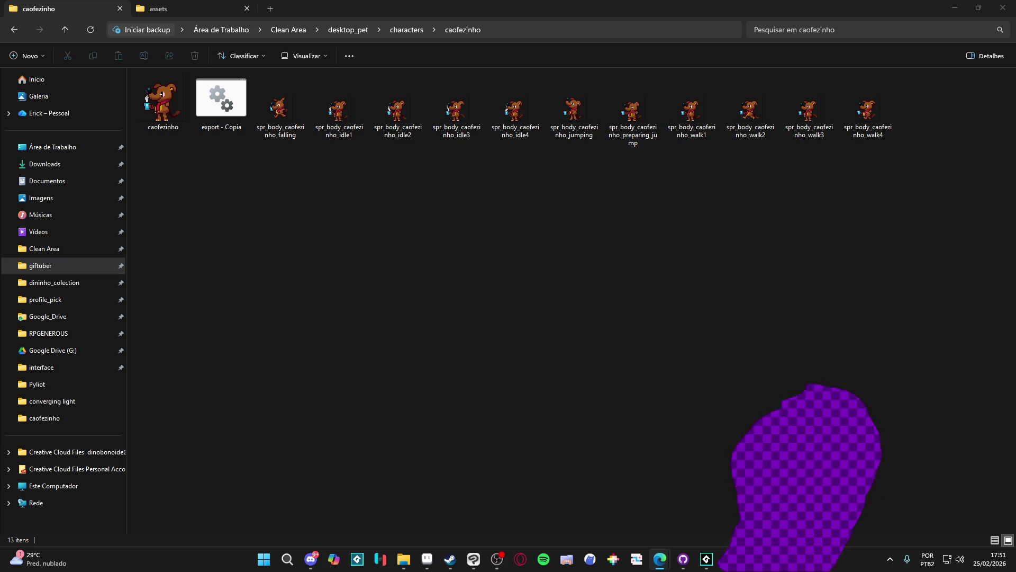
pyautogui.click(956, 6)
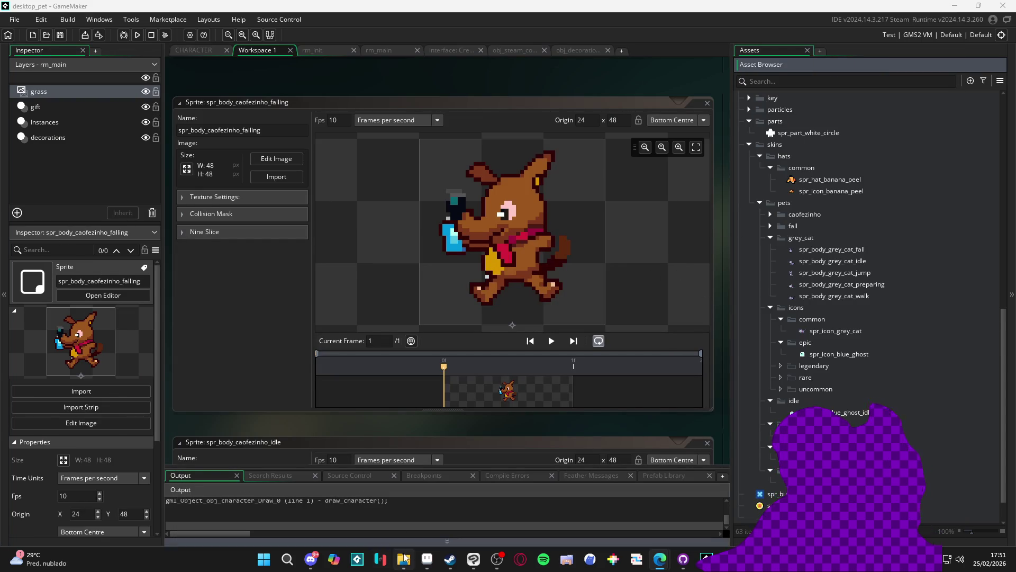
pyautogui.click(404, 559)
pyautogui.click(198, 126)
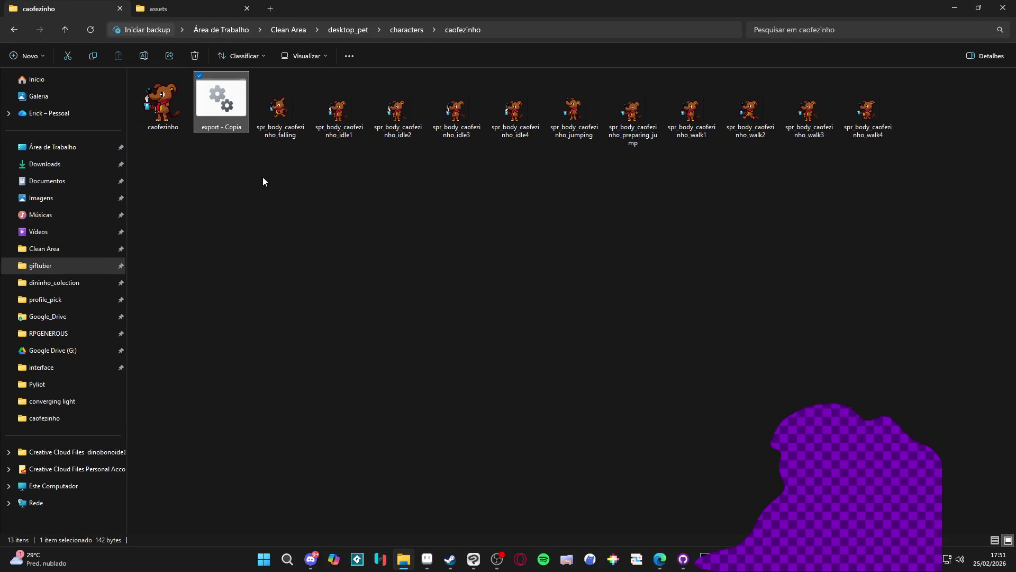
pyautogui.click(405, 29)
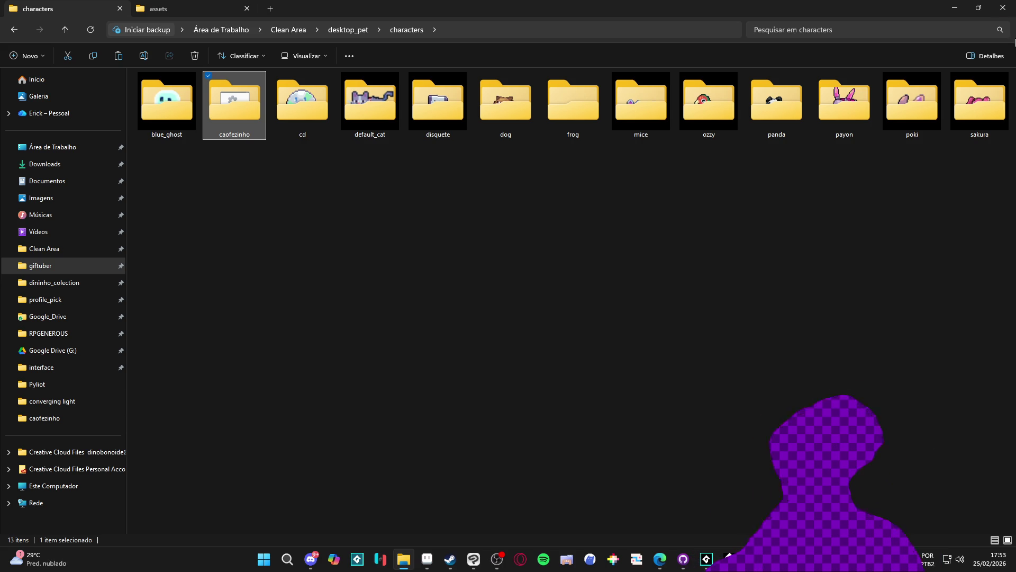
# Copy export - Copia from the caofezinho folder and paste it into the cd folder.
pyautogui.click(962, 5)
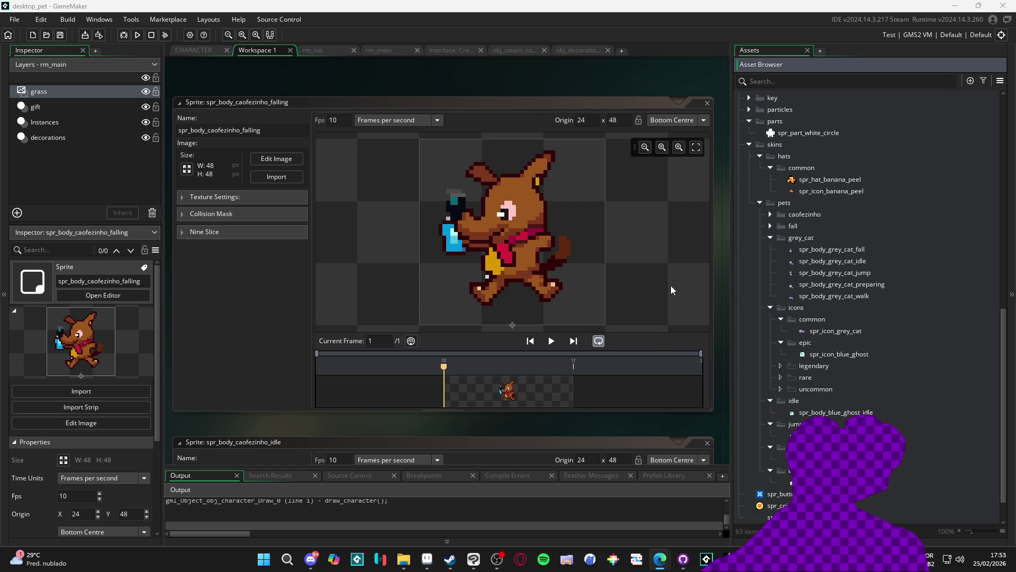
pyautogui.click(404, 558)
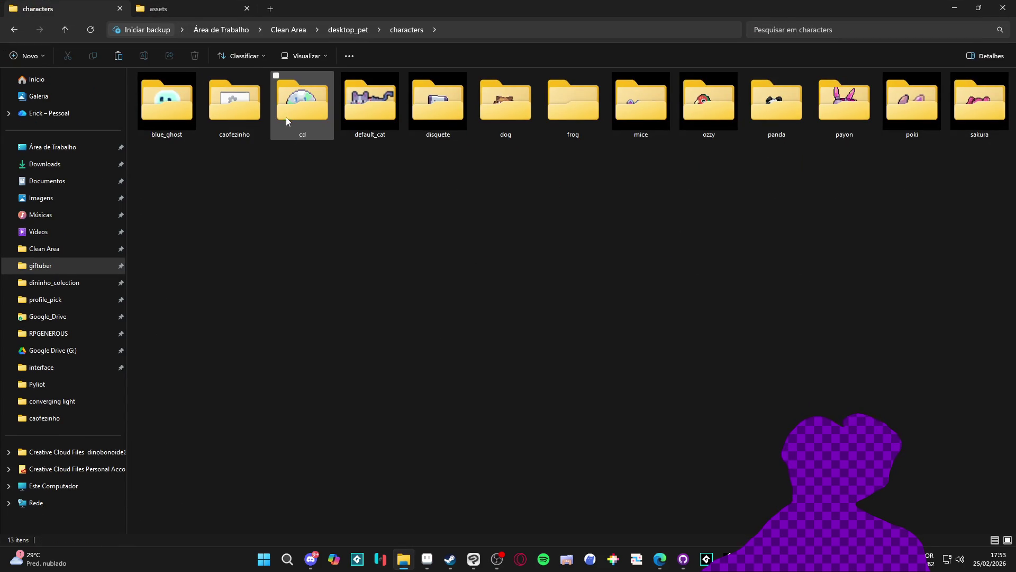
pyautogui.click(243, 102)
pyautogui.doubleClick(220, 117)
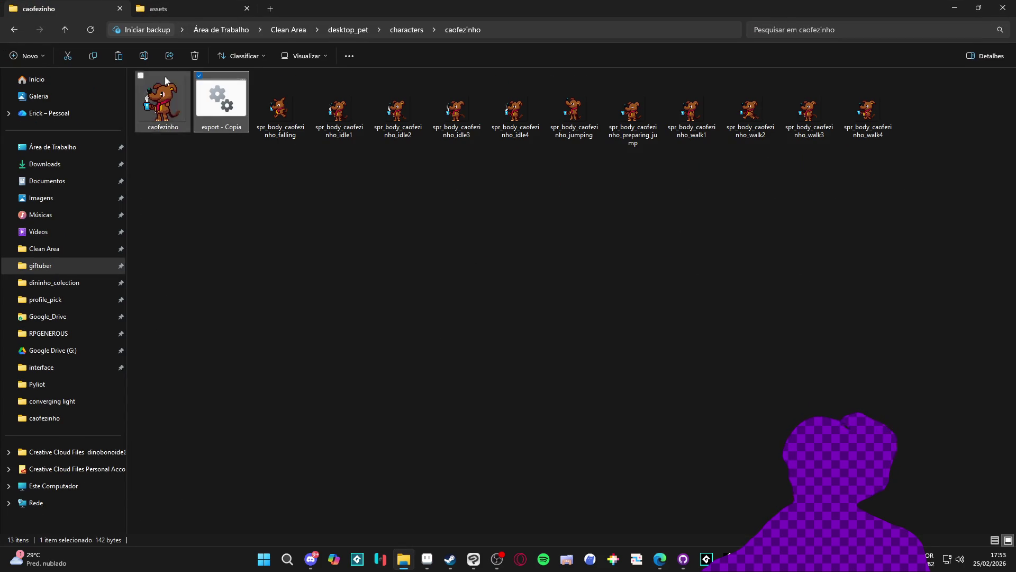
pyautogui.click(10, 33)
pyautogui.doubleClick(291, 121)
pyautogui.hotkey('ctrl', 'v')
pyautogui.rightClick(202, 106)
# Edit the copied script so its -b argument targets cd.aseprite instead of caofezinho.aseprite.
pyautogui.click(275, 128)
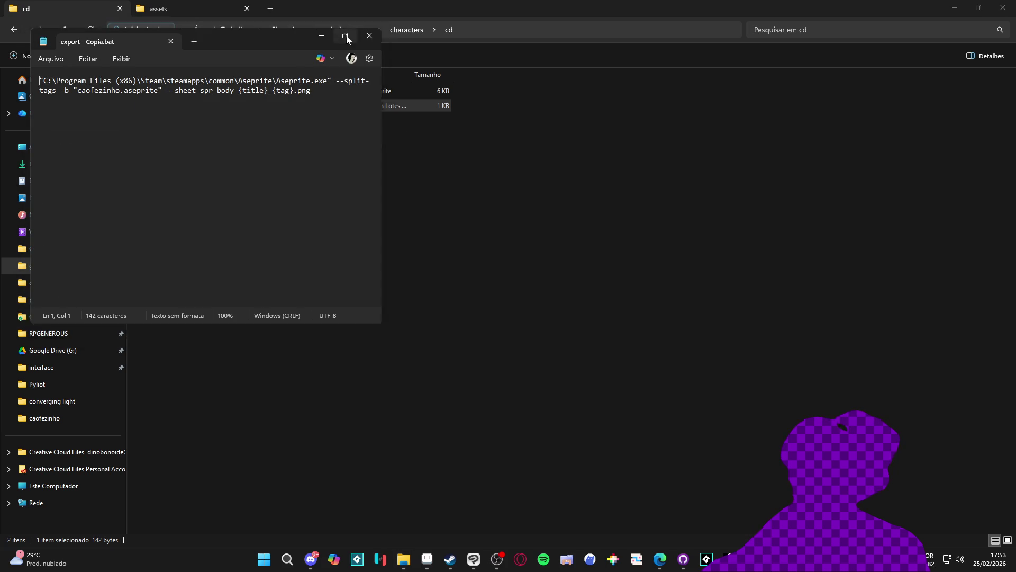
pyautogui.click(346, 36)
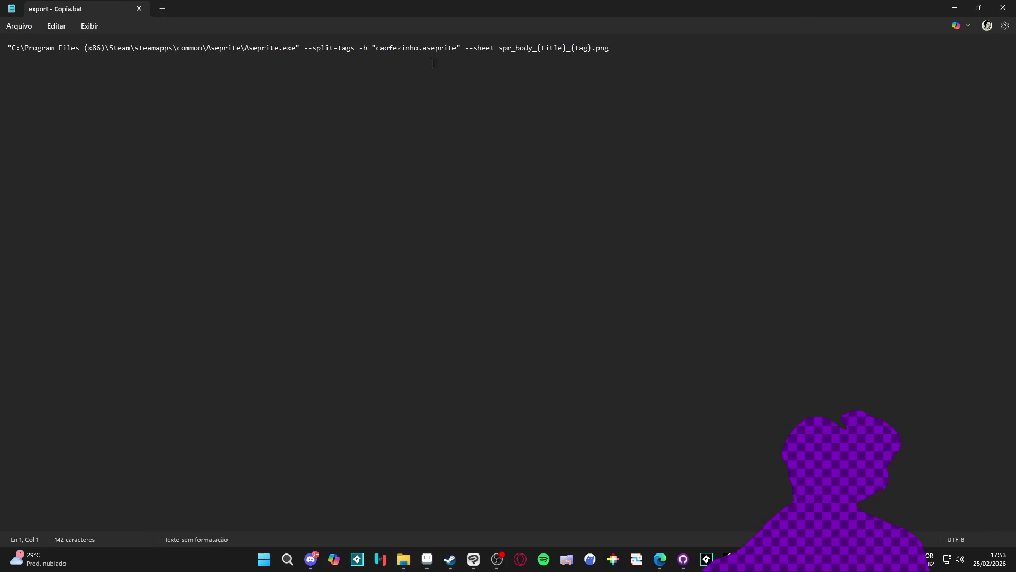
pyautogui.press('Delete')
pyautogui.press('Delete')
pyautogui.press('Delete')
pyautogui.press('BackSpace')
pyautogui.press('BackSpace')
pyautogui.press('BackSpace')
pyautogui.write('d')
pyautogui.click(1003, 7)
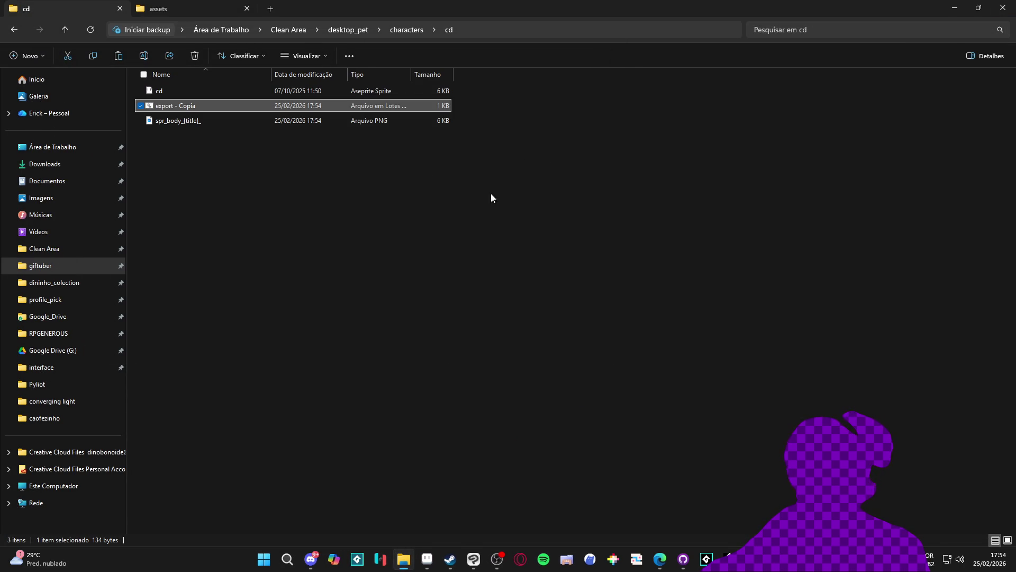
# Preview the exported spr_body_{title}_ PNG and look through its Abrir com options.
pyautogui.doubleClick(197, 122)
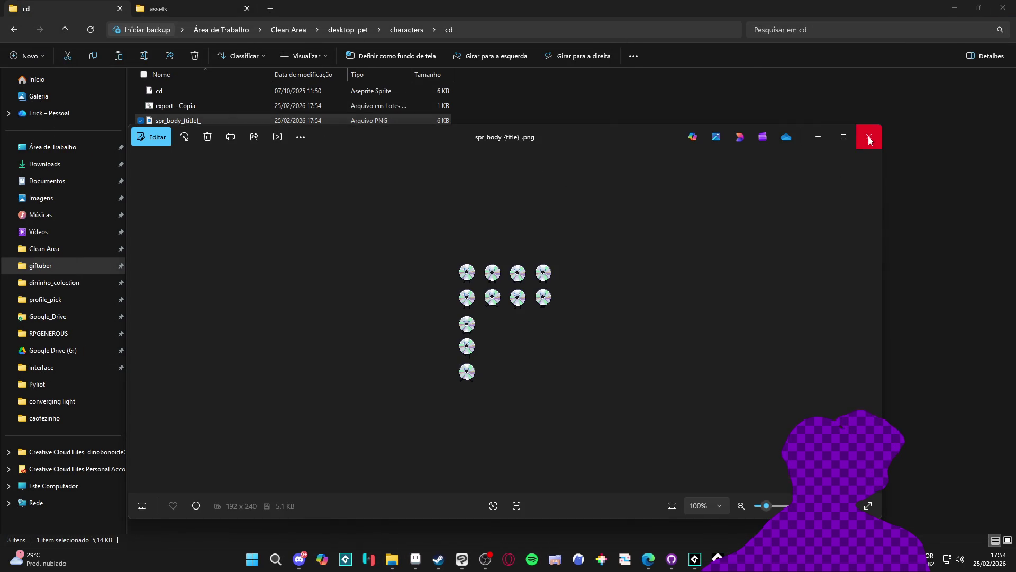
pyautogui.click(868, 137)
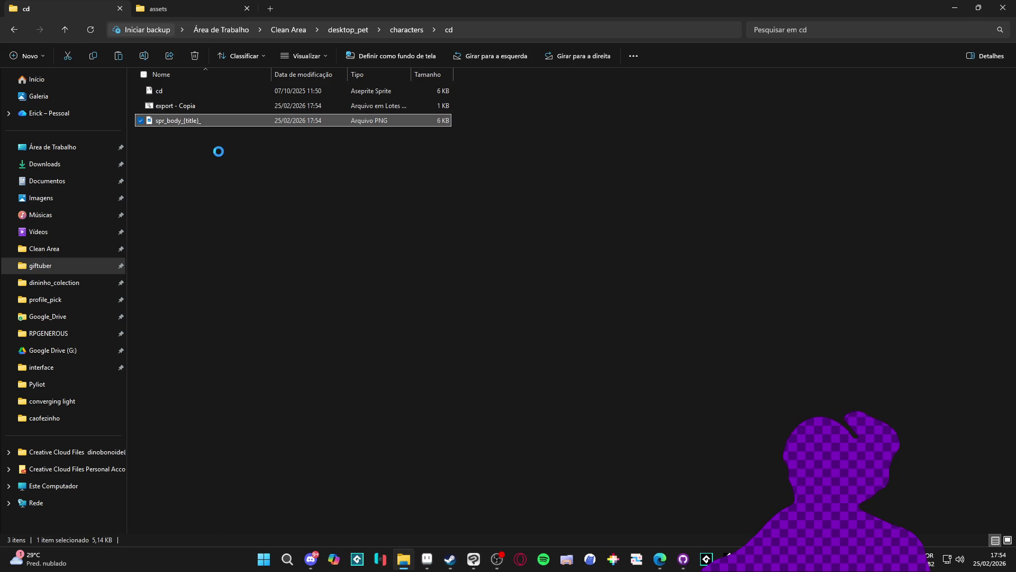
pyautogui.rightClick(190, 119)
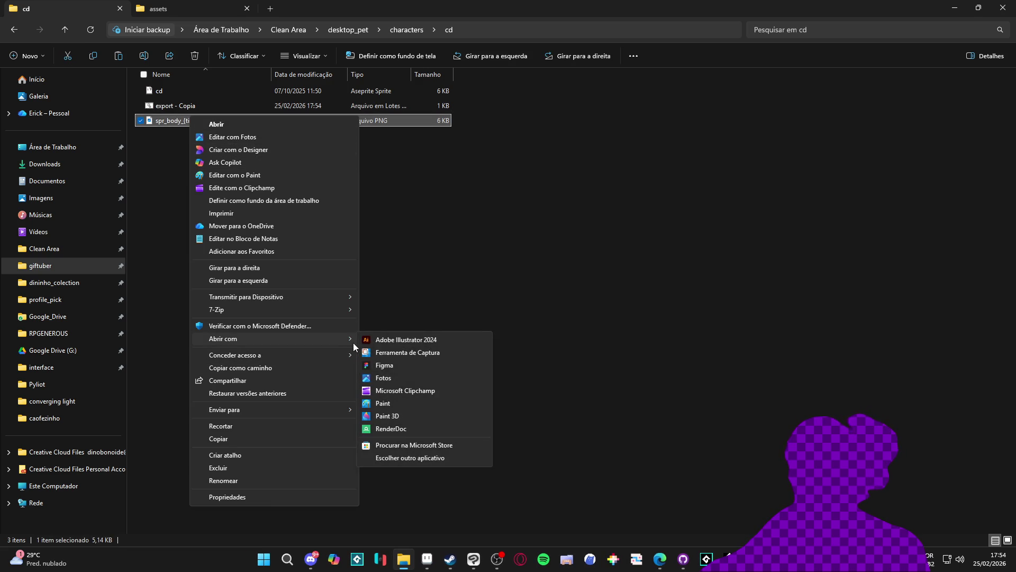
pyautogui.moveTo(321, 342)
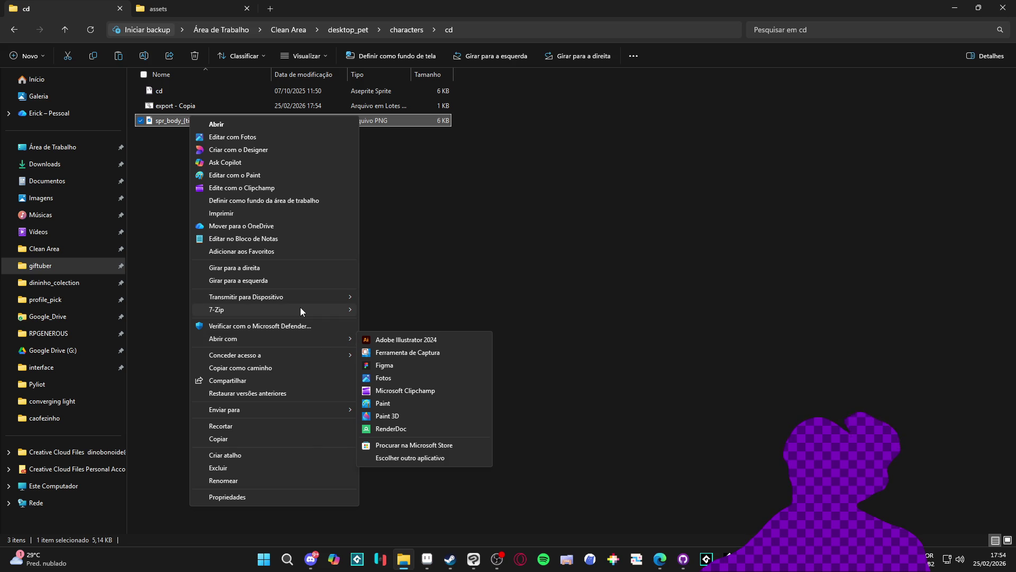
pyautogui.moveTo(301, 309)
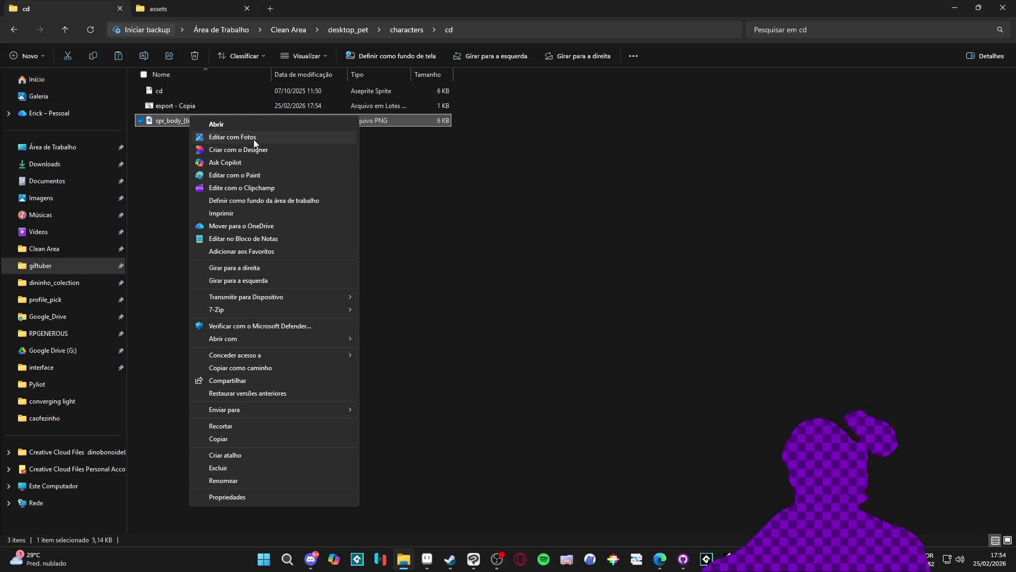
pyautogui.rightClick(301, 104)
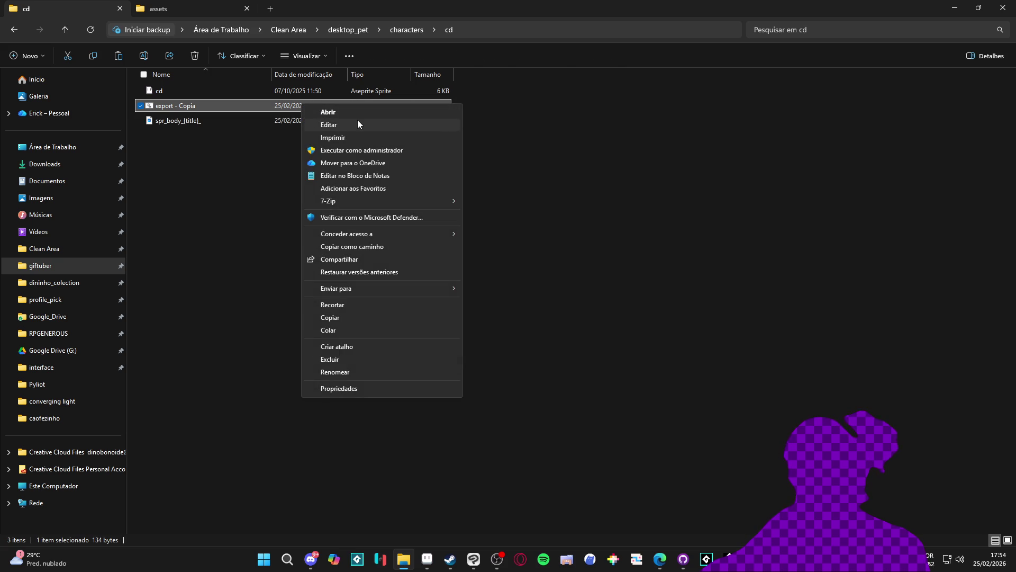
# Replace the script's --sheet option with --save-as in Notepad and close it.
pyautogui.click(357, 122)
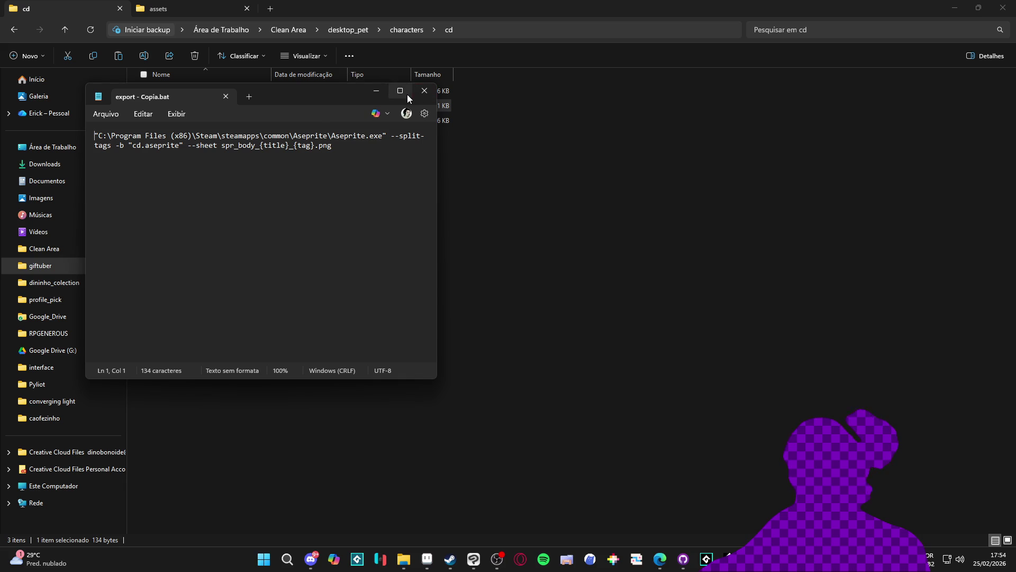
pyautogui.click(408, 94)
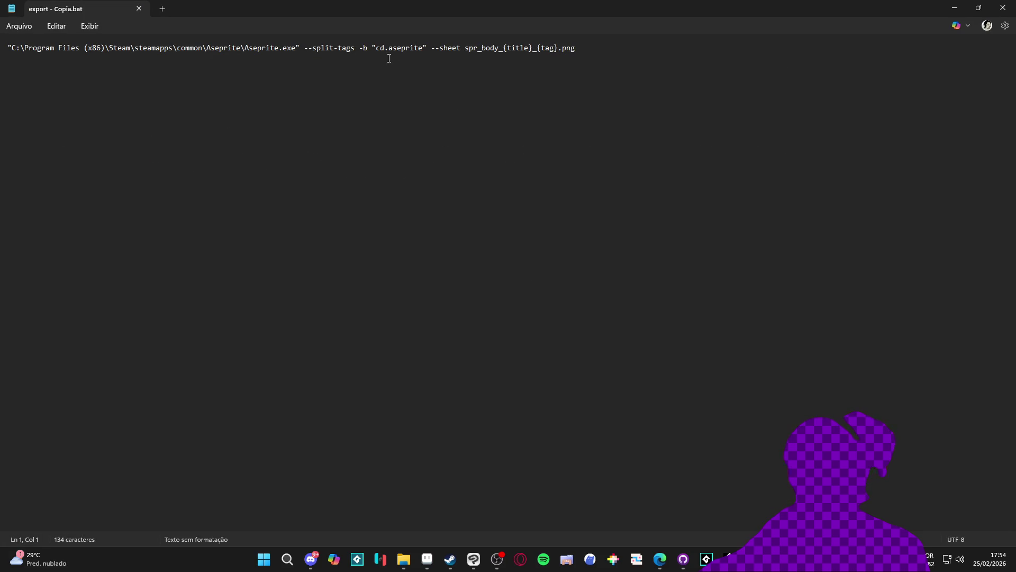
pyautogui.doubleClick(454, 49)
pyautogui.write('save-as')
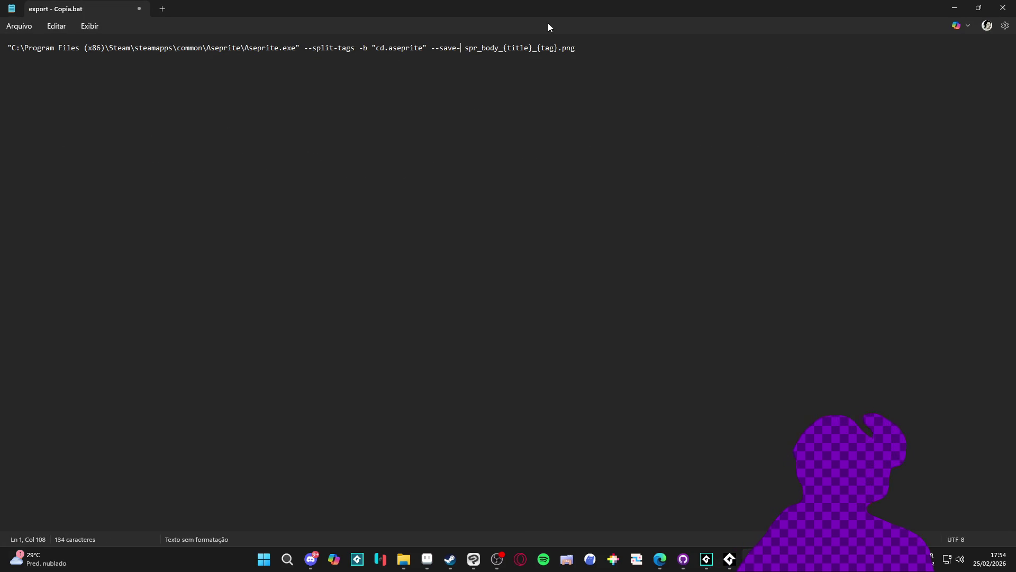
pyautogui.click(1003, 8)
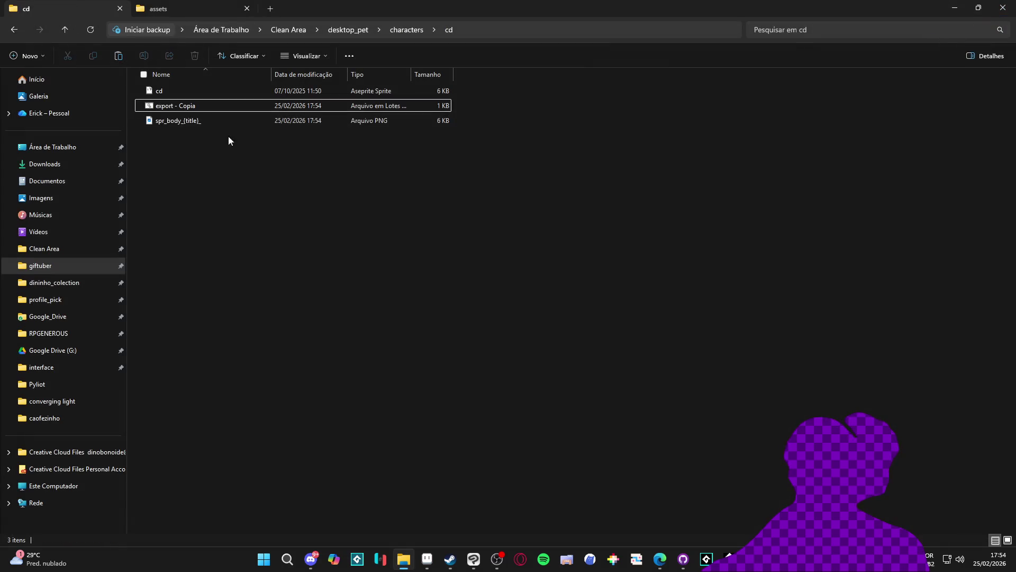
# Delete the spr_body_{title}_ template image and rerun export - Copia to produce eleven spr_body_cd frames.
pyautogui.click(220, 122)
pyautogui.press('Delete')
pyautogui.doubleClick(206, 106)
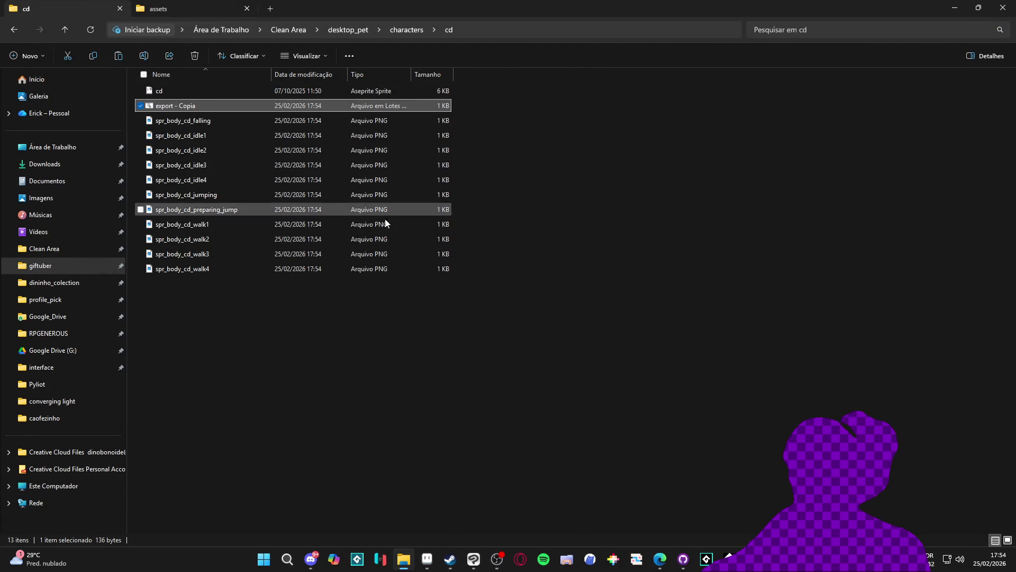
pyautogui.hotkey('ctrl', 'shift', '2')
# Return to GameMaker and collapse the grey_cat folder.
pyautogui.hotkey('alt', 'Tab')
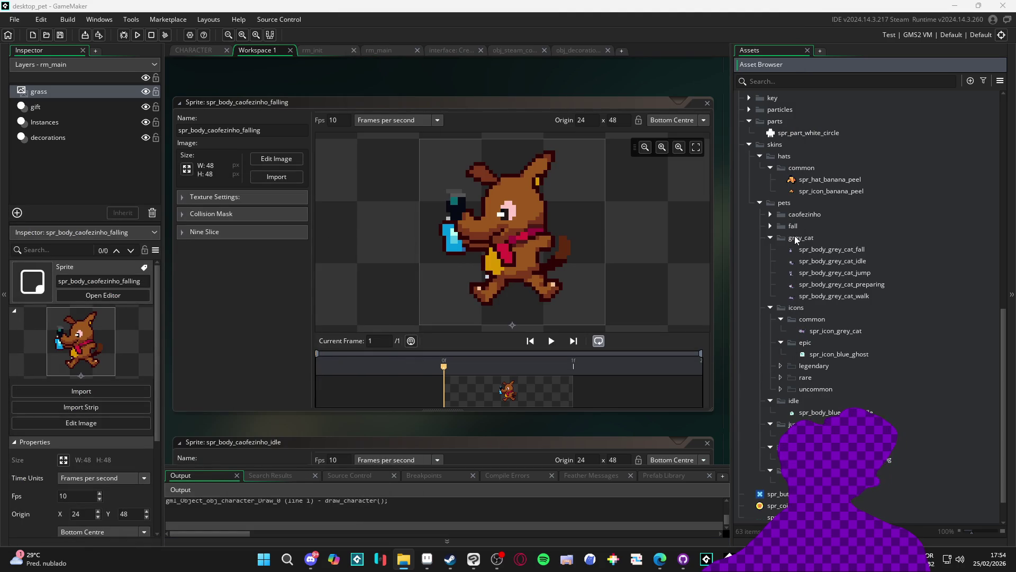
pyautogui.click(770, 237)
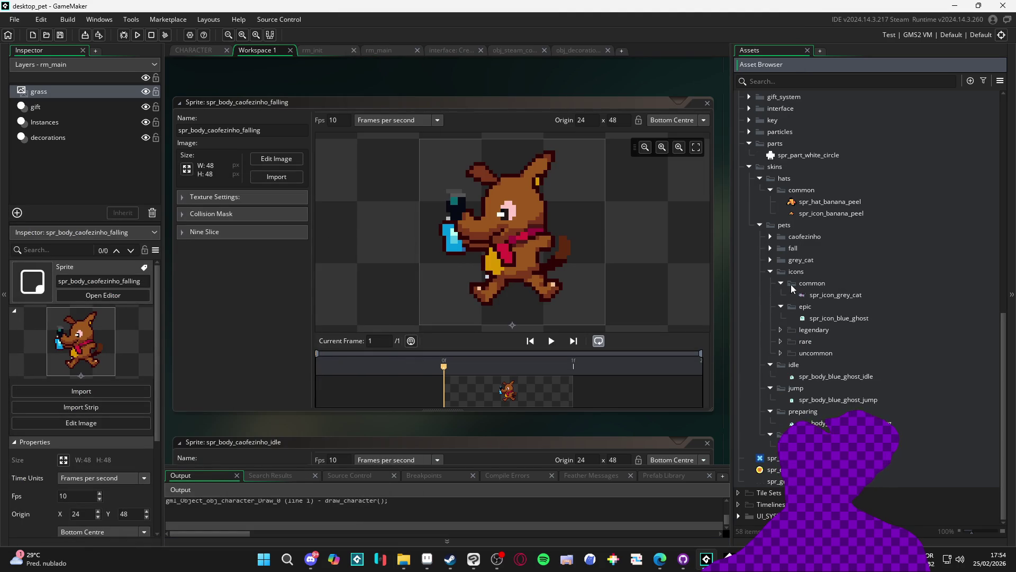
pyautogui.rightClick(800, 231)
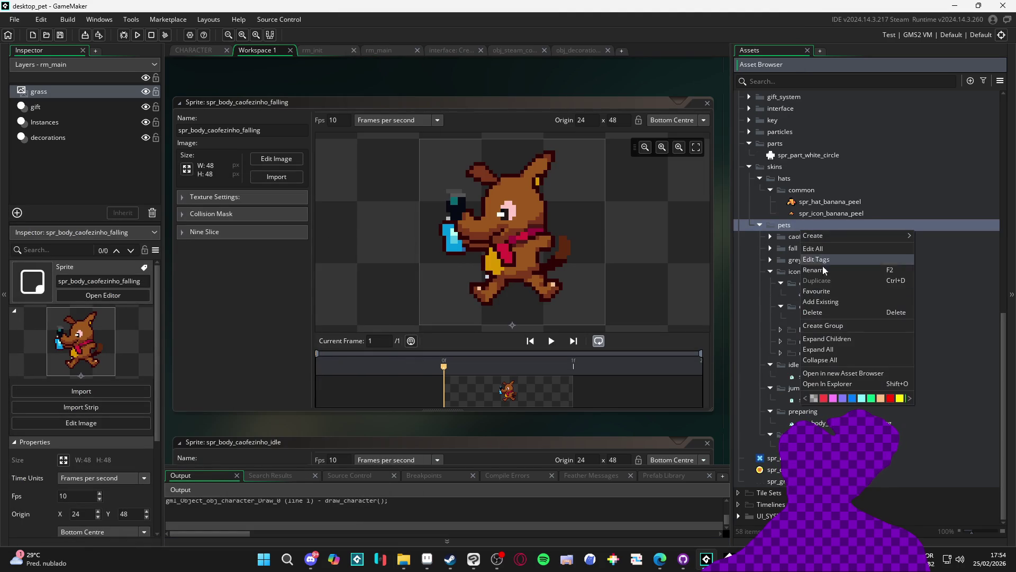
# Create a cd group under pets and drag the spr_body_cd_falling image into it.
pyautogui.click(842, 327)
pyautogui.write('cd')
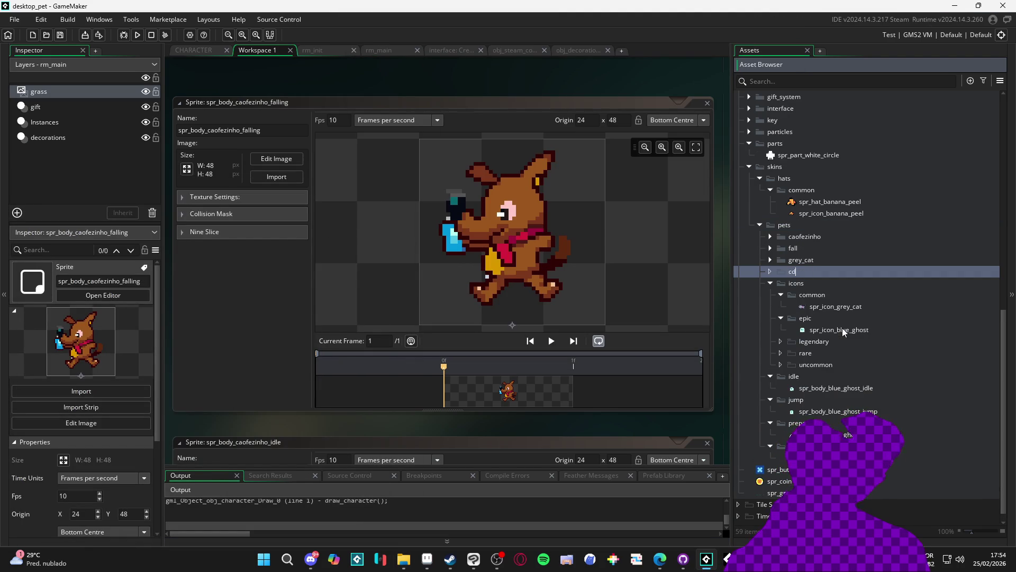
pyautogui.press('Return')
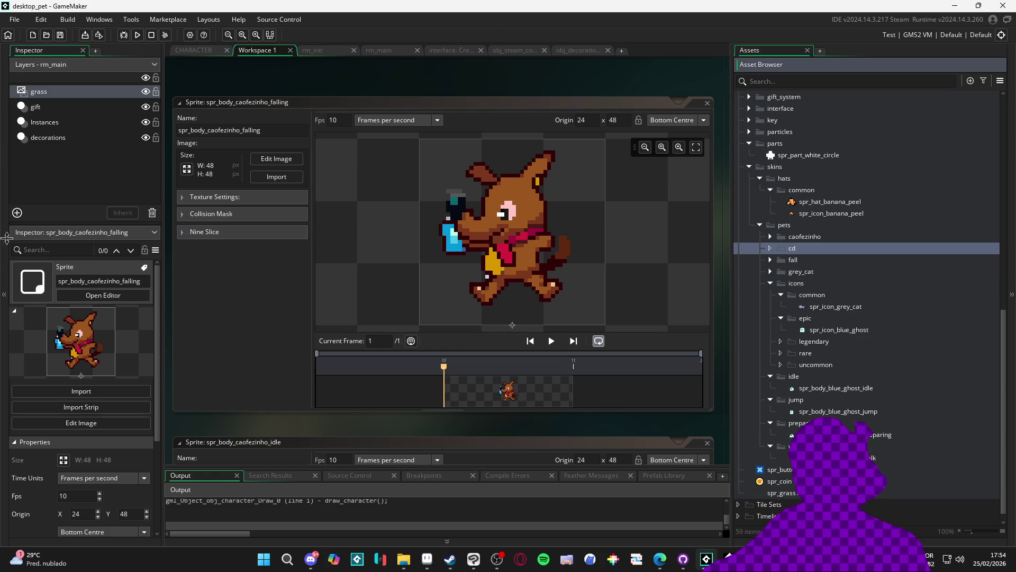
pyautogui.click(403, 558)
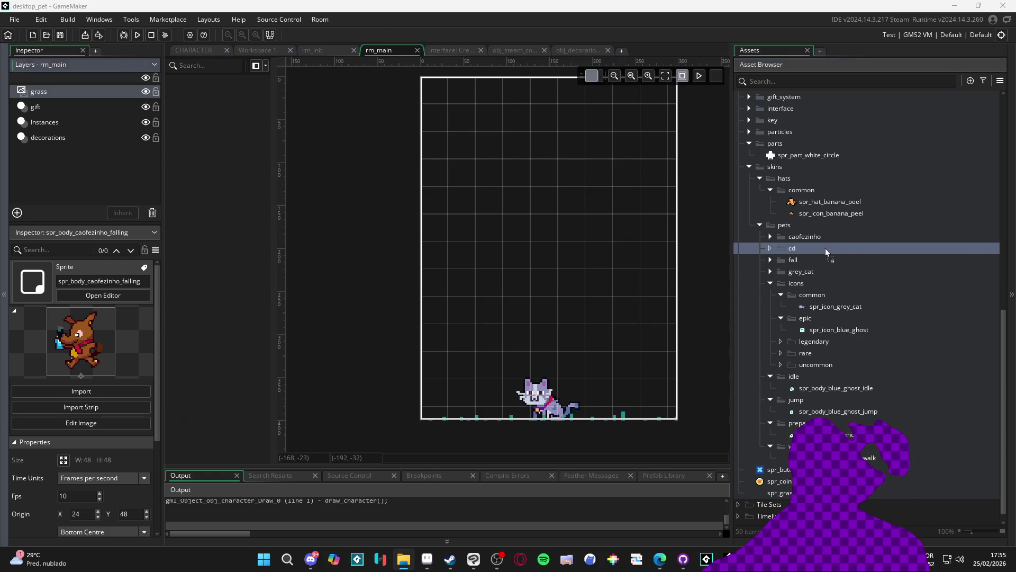
pyautogui.moveTo(824, 248); pyautogui.dragTo(805, 252)
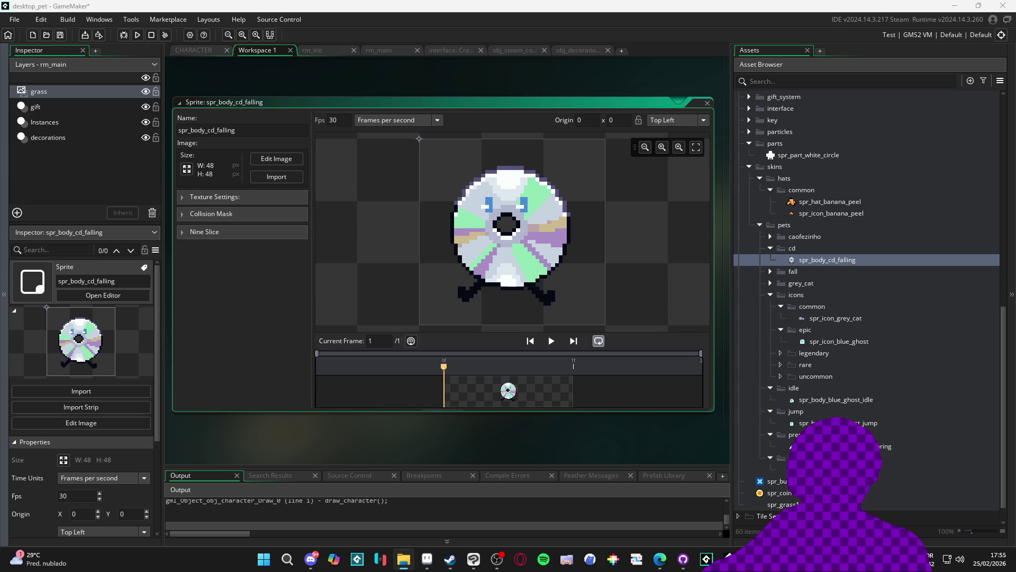
# Drag the cd idle1, jumping, preparing_jump and walk1 PNGs into the cd group.
pyautogui.click(811, 256)
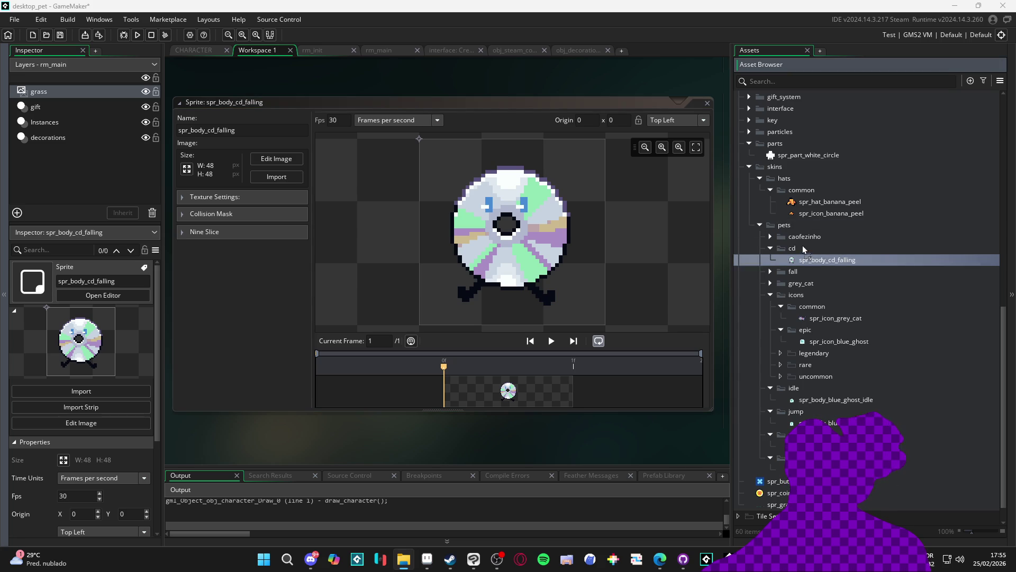
pyautogui.moveTo(803, 246); pyautogui.dragTo(802, 245)
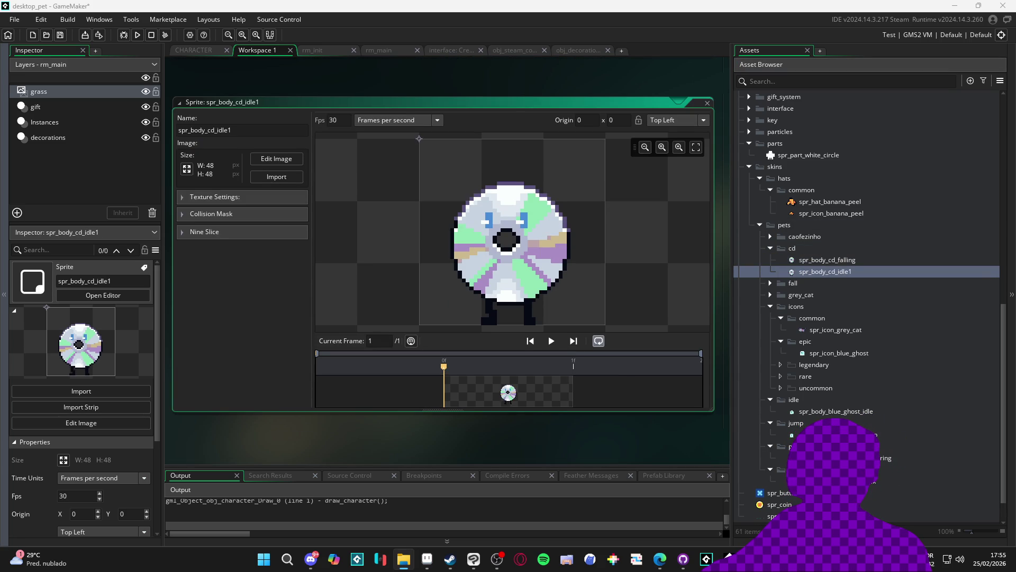
pyautogui.moveTo(801, 237); pyautogui.dragTo(812, 250)
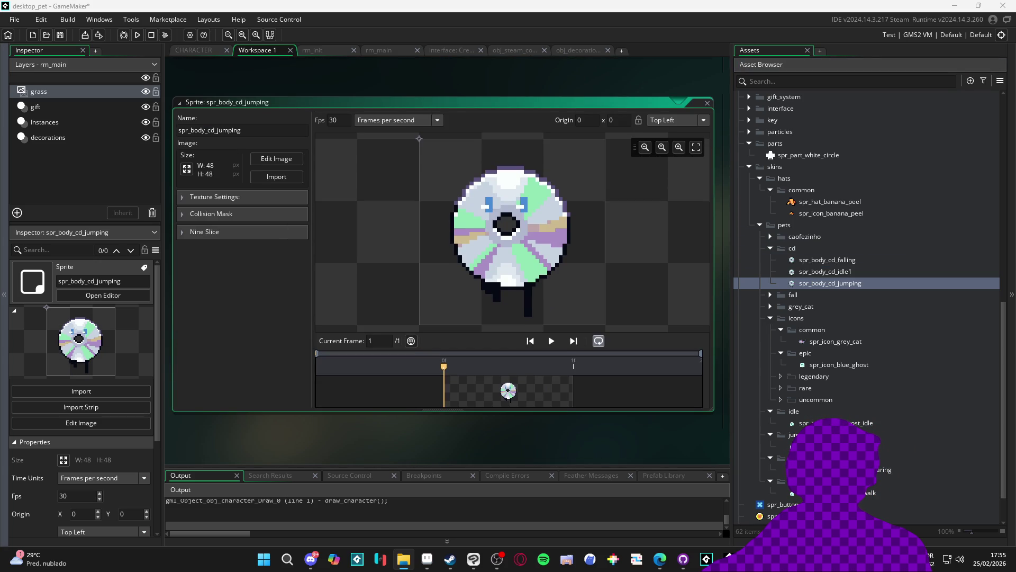
pyautogui.moveTo(826, 235); pyautogui.dragTo(796, 250)
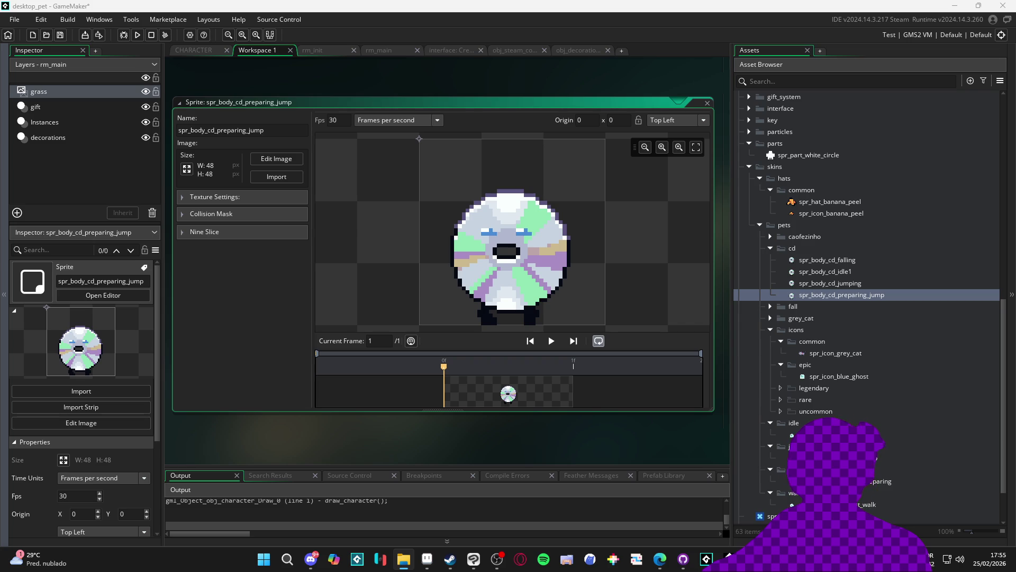
pyautogui.moveTo(868, 241); pyautogui.dragTo(797, 245)
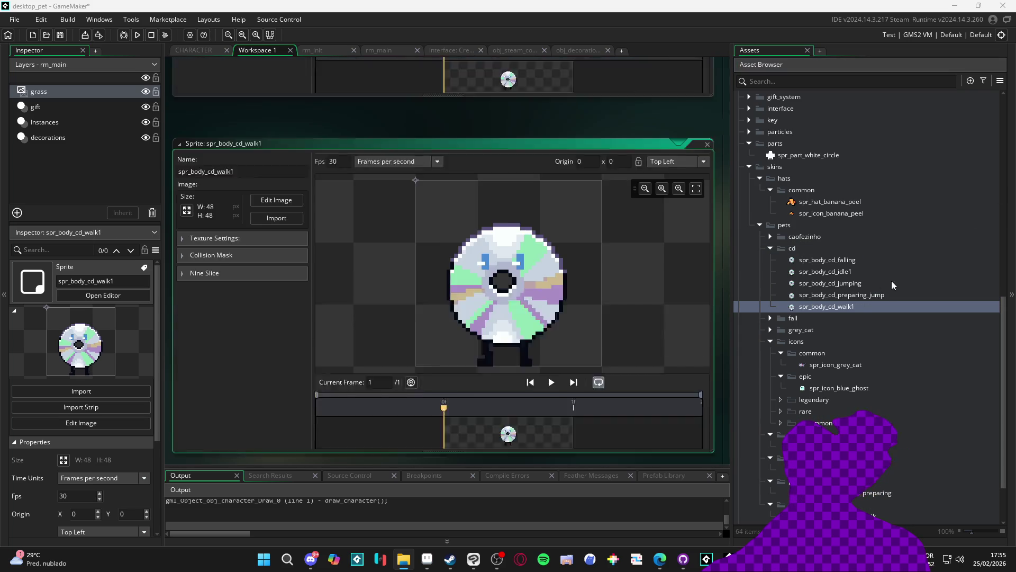
pyautogui.click(854, 272)
# Trim suffixes so idle1, preparing_jump and walk1 become spr_body_cd_idle, _preparing and _walk.
pyautogui.click(854, 271)
pyautogui.press('BackSpace')
pyautogui.press('Return')
pyautogui.click(862, 283)
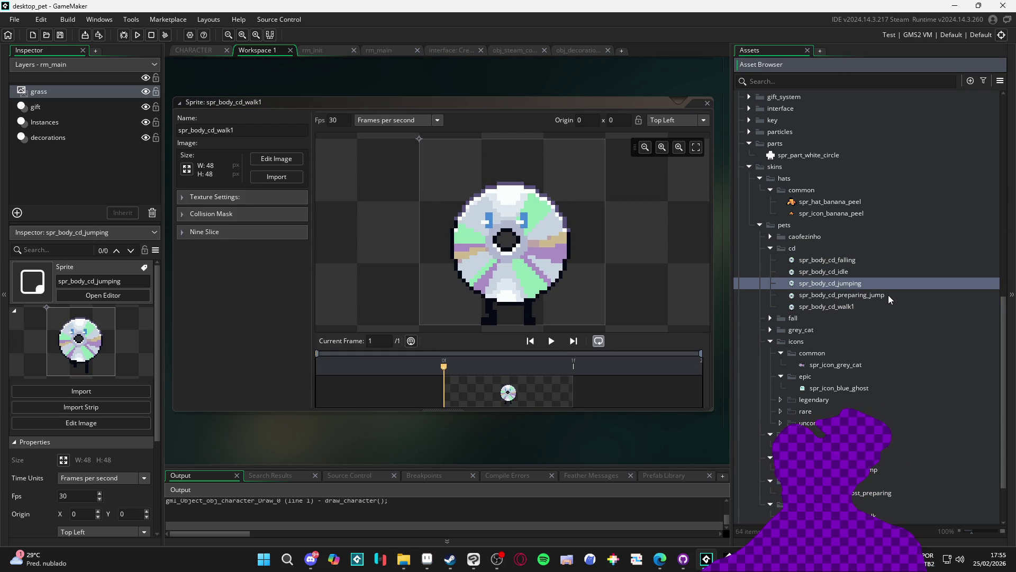
pyautogui.click(870, 295)
pyautogui.click(870, 296)
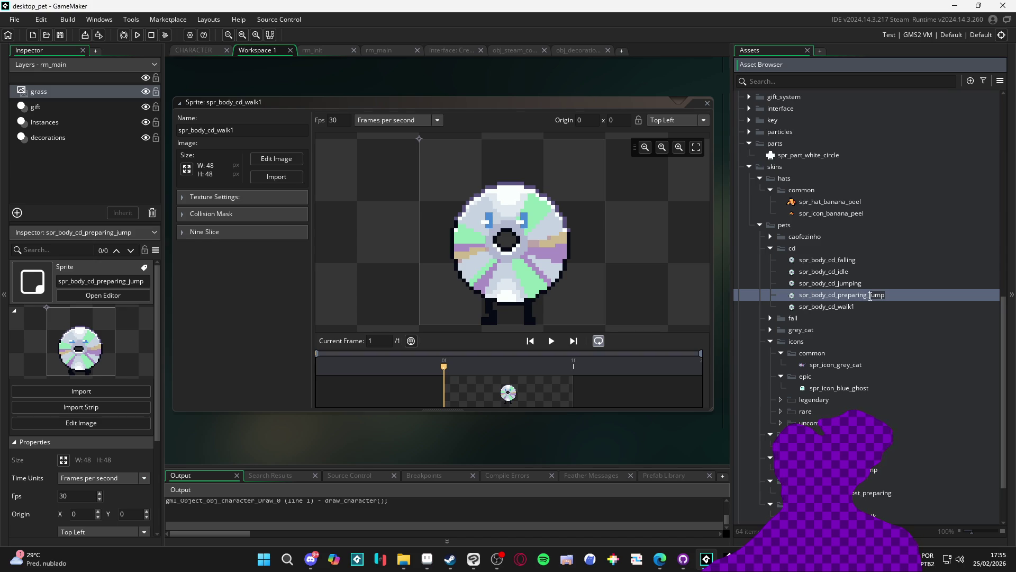
pyautogui.click(849, 307)
pyautogui.click(849, 306)
pyautogui.press('BackSpace')
pyautogui.click(834, 260)
pyautogui.doubleClick(850, 260)
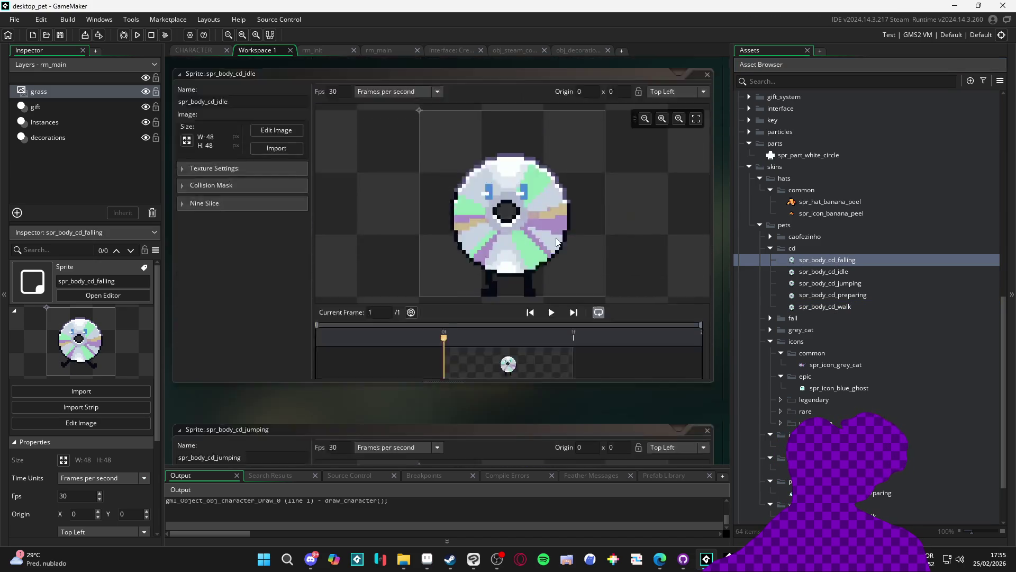
# Set the falling and idle cd sprites' origin to Bottom Centre (24, 48).
pyautogui.click(676, 120)
pyautogui.click(671, 204)
pyautogui.doubleClick(808, 271)
pyautogui.click(673, 120)
pyautogui.click(671, 177)
pyautogui.click(687, 123)
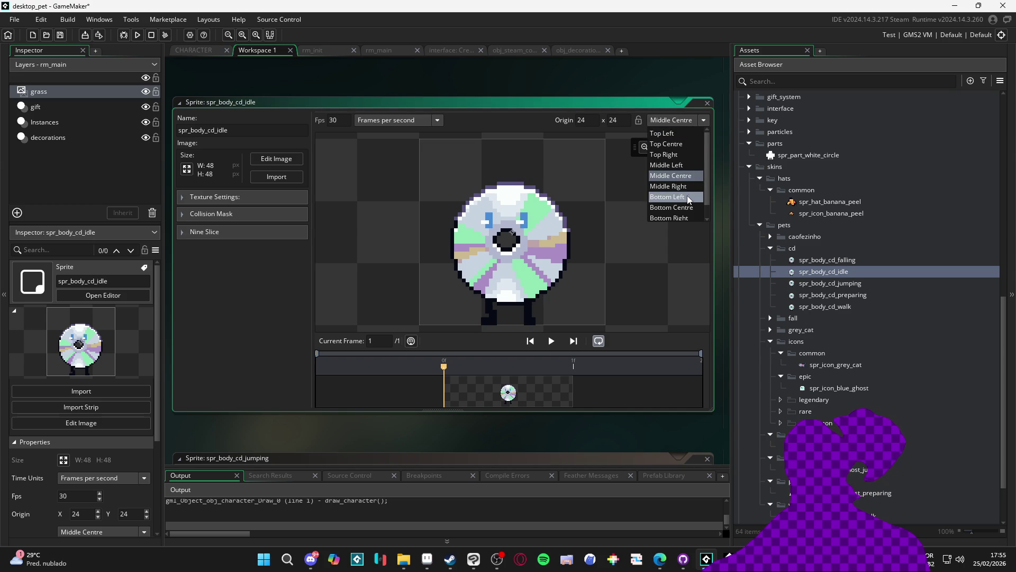
pyautogui.click(692, 205)
# Set the jumping, preparing and walk cd sprites' origin to Bottom Centre (24, 48).
pyautogui.doubleClick(828, 284)
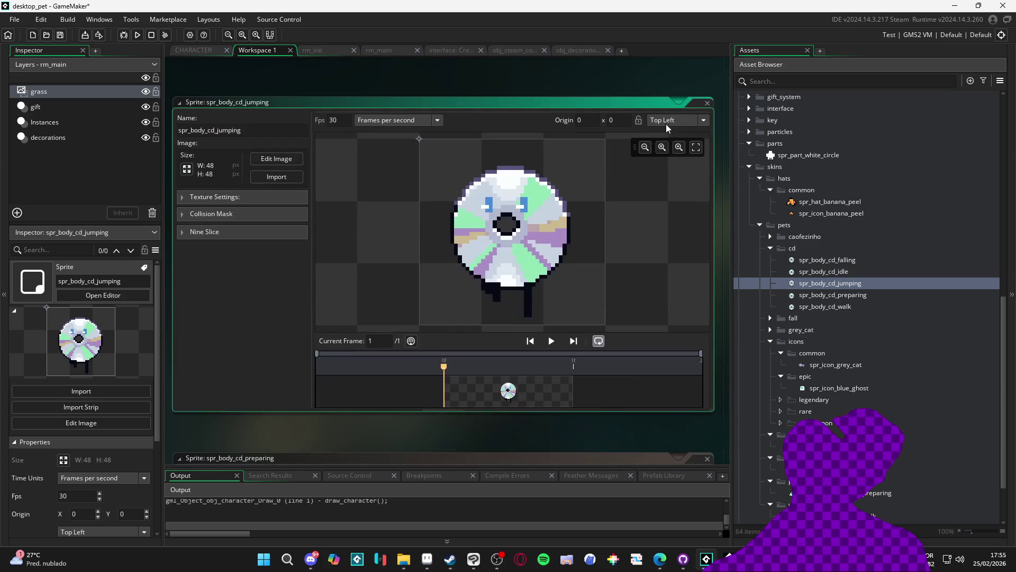
pyautogui.click(676, 120)
pyautogui.click(686, 207)
pyautogui.doubleClick(827, 295)
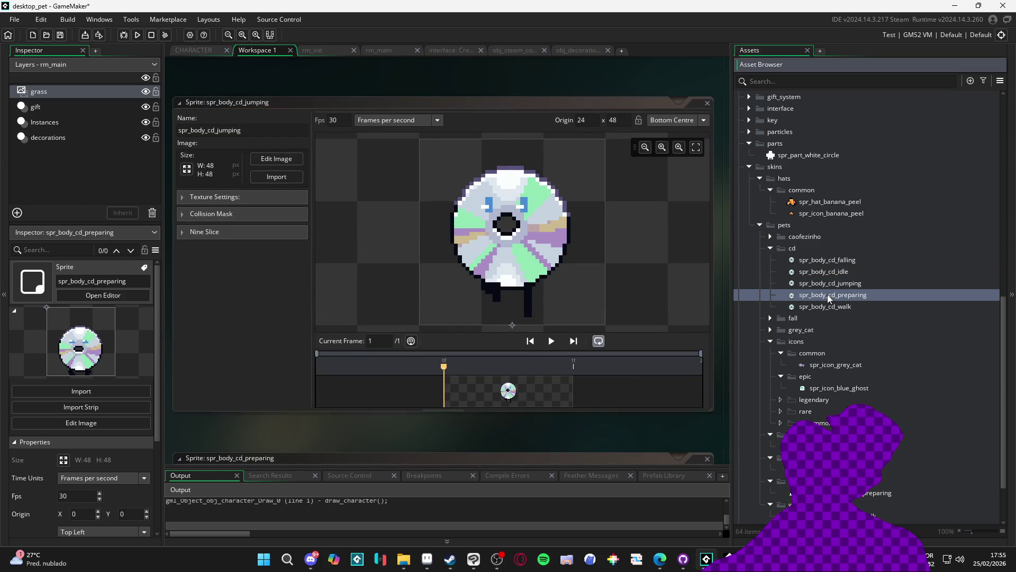
pyautogui.click(663, 117)
pyautogui.click(685, 209)
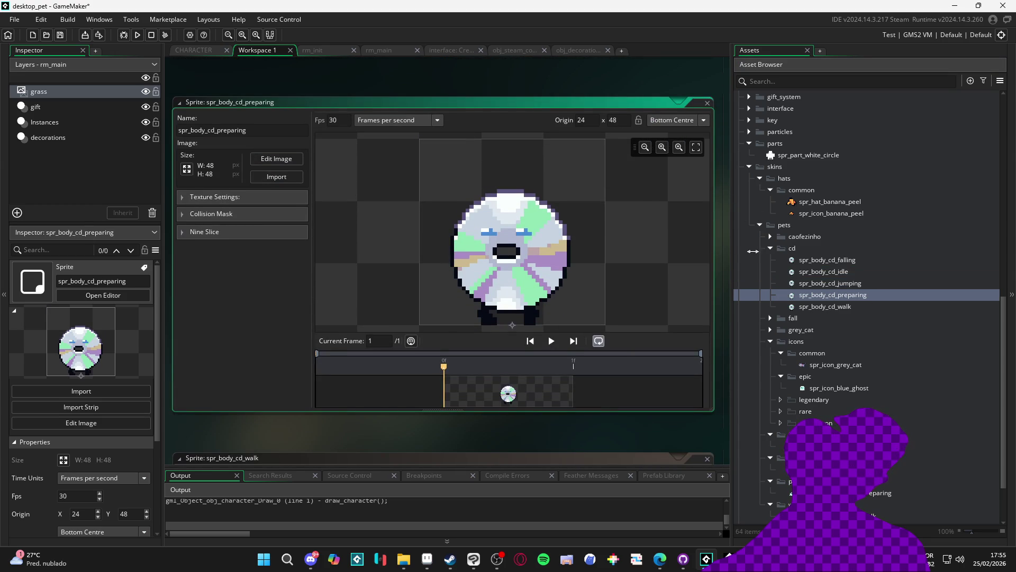
pyautogui.doubleClick(819, 307)
pyautogui.click(673, 120)
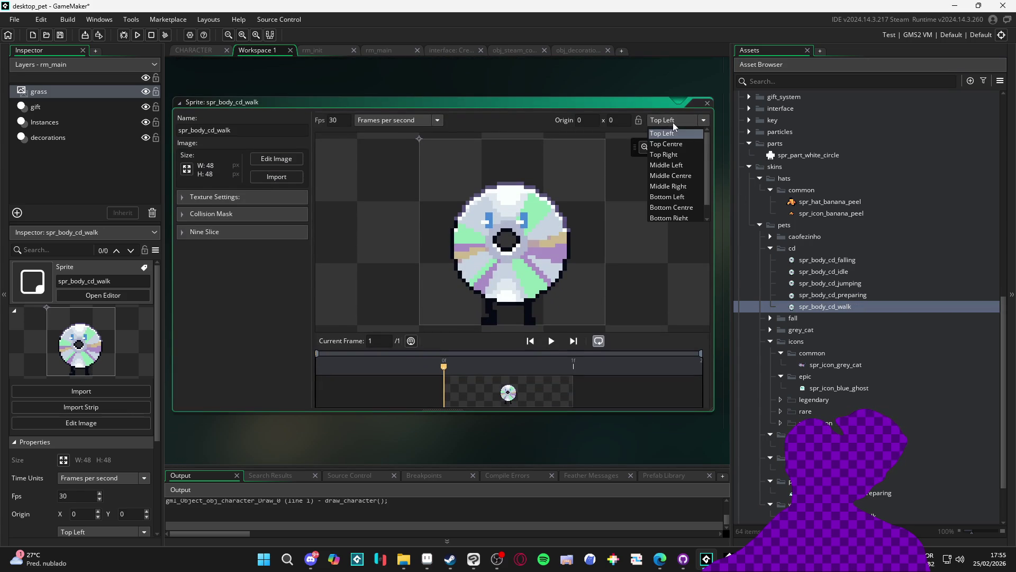
pyautogui.click(685, 207)
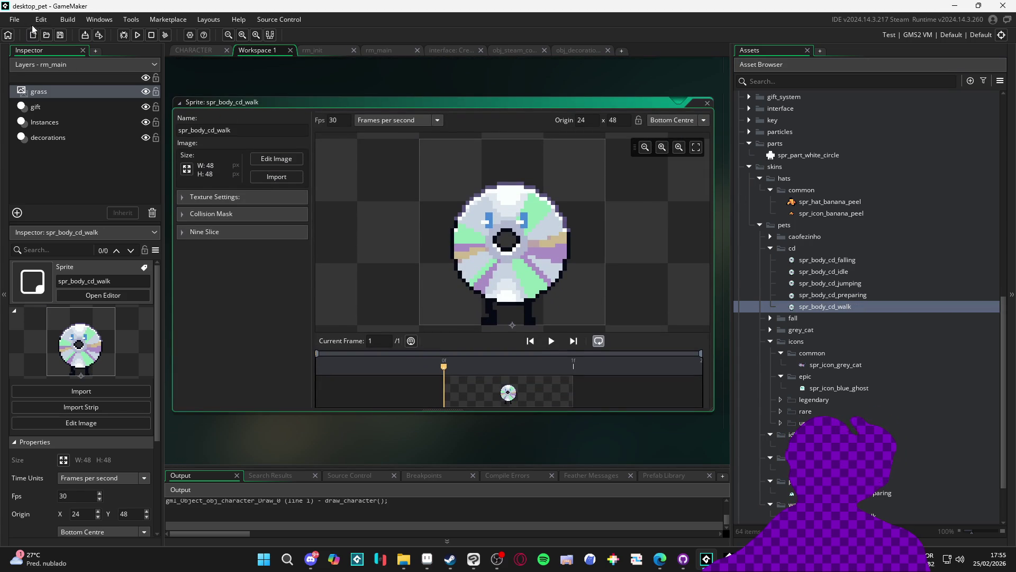
pyautogui.click(15, 20)
# In Preferences > Sprite Editor, set Default sprite origin to Bottom Centre and apply.
pyautogui.click(32, 127)
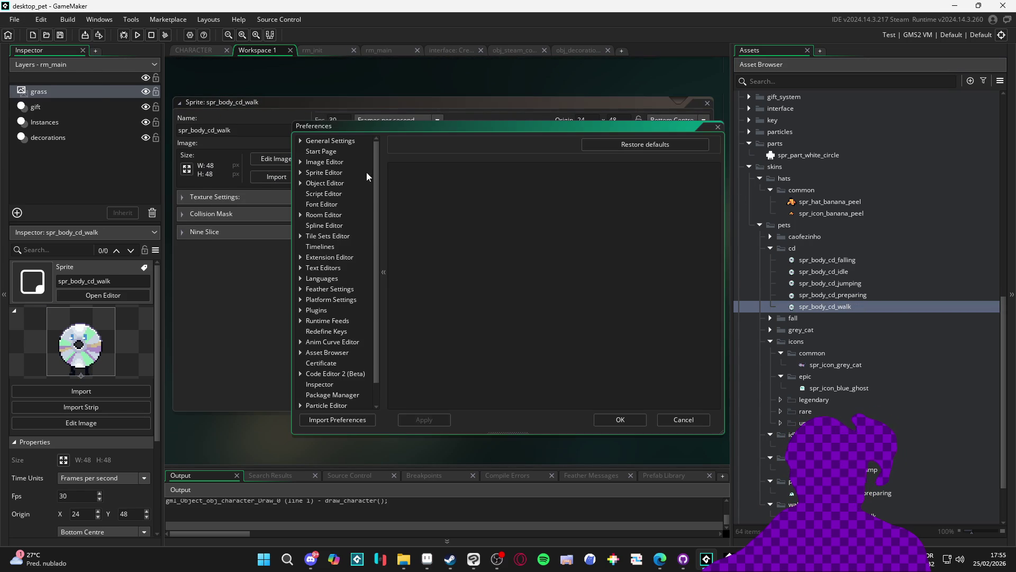
pyautogui.scroll(-1, 343, 249)
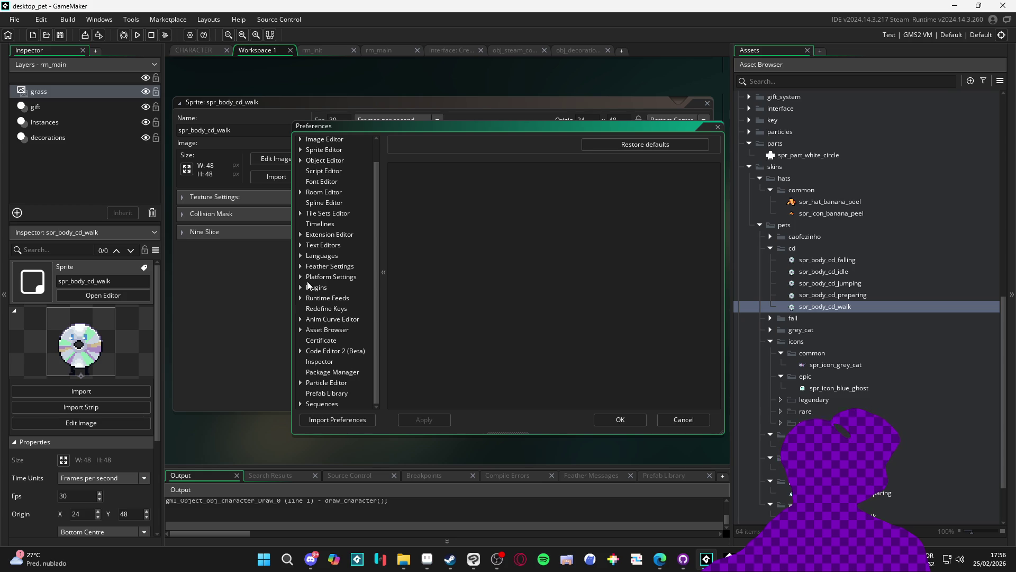
pyautogui.scroll(1, 312, 278)
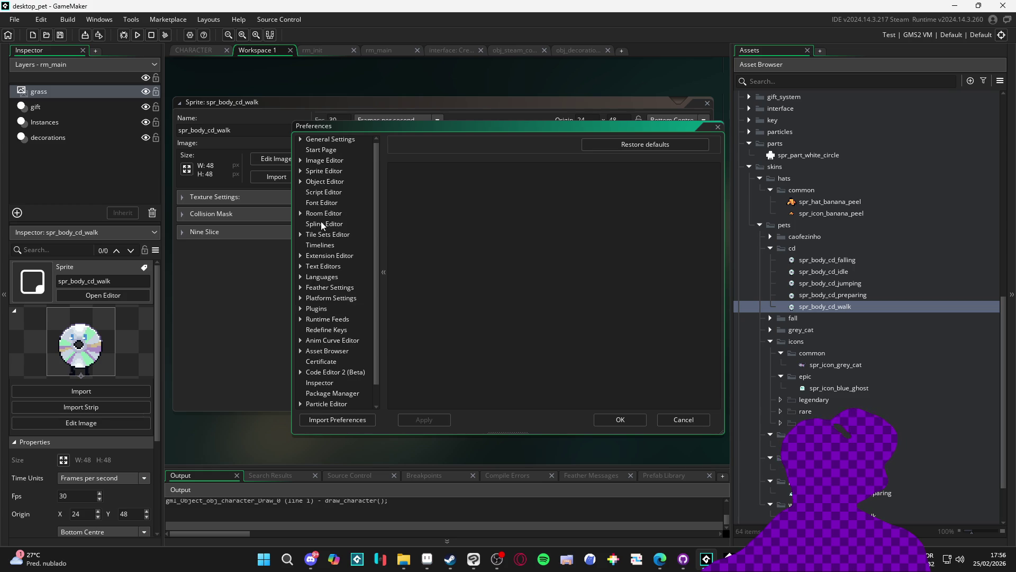
pyautogui.click(333, 170)
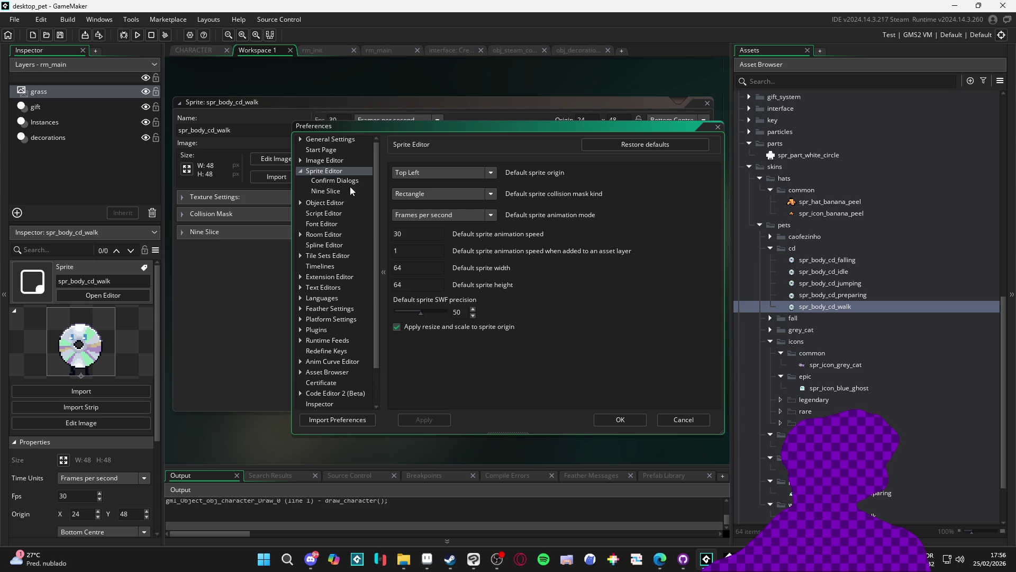
pyautogui.click(463, 172)
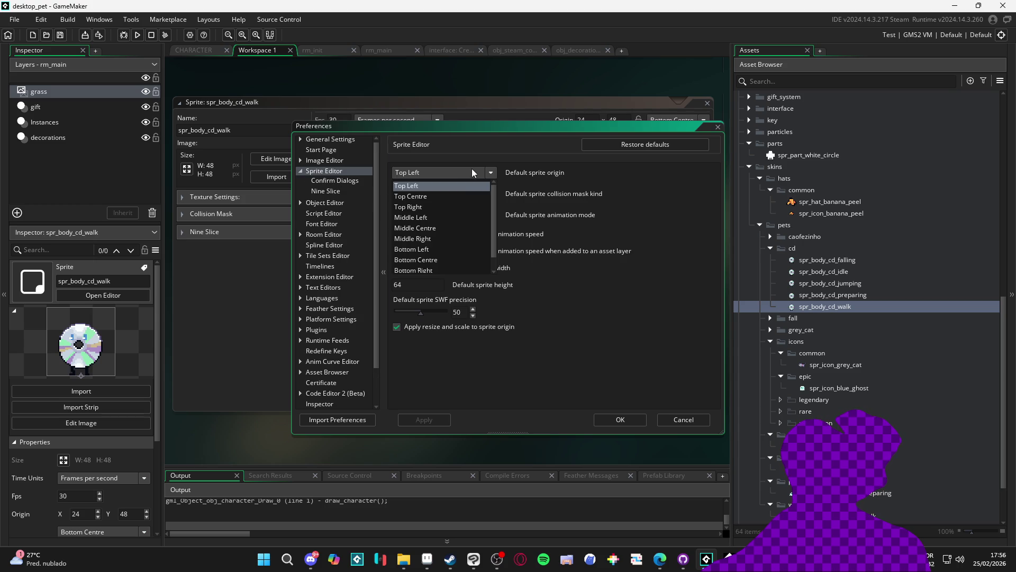
pyautogui.click(456, 259)
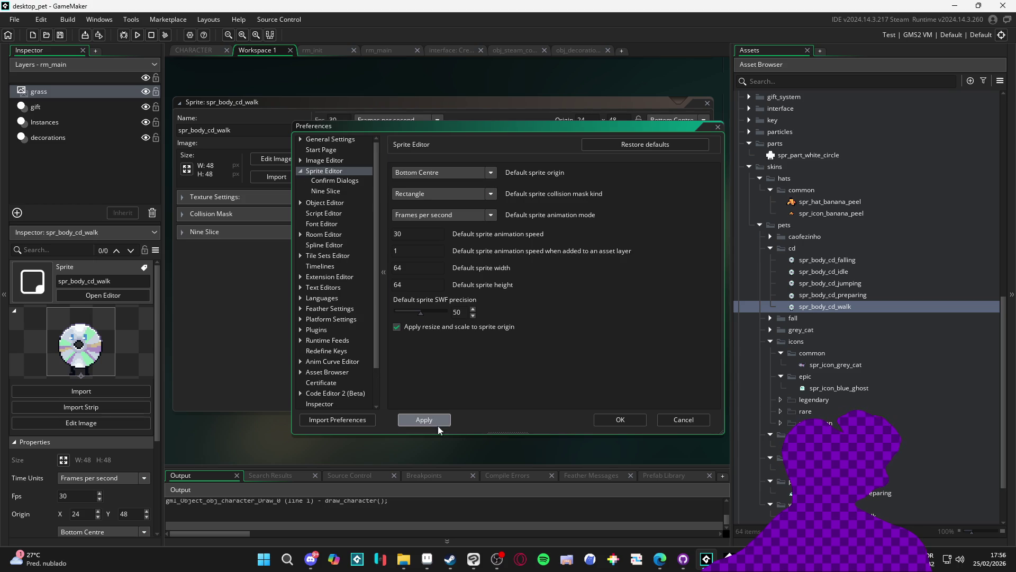
pyautogui.click(630, 419)
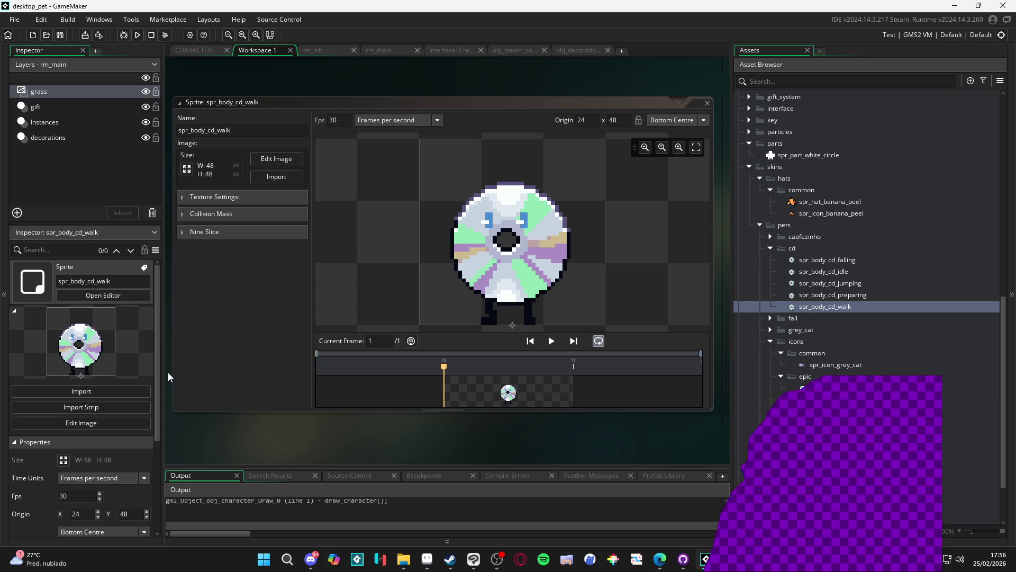
# Collapse the cd pet folder and open the spr_icon_grey_cat sprite.
pyautogui.click(793, 252)
pyautogui.click(770, 248)
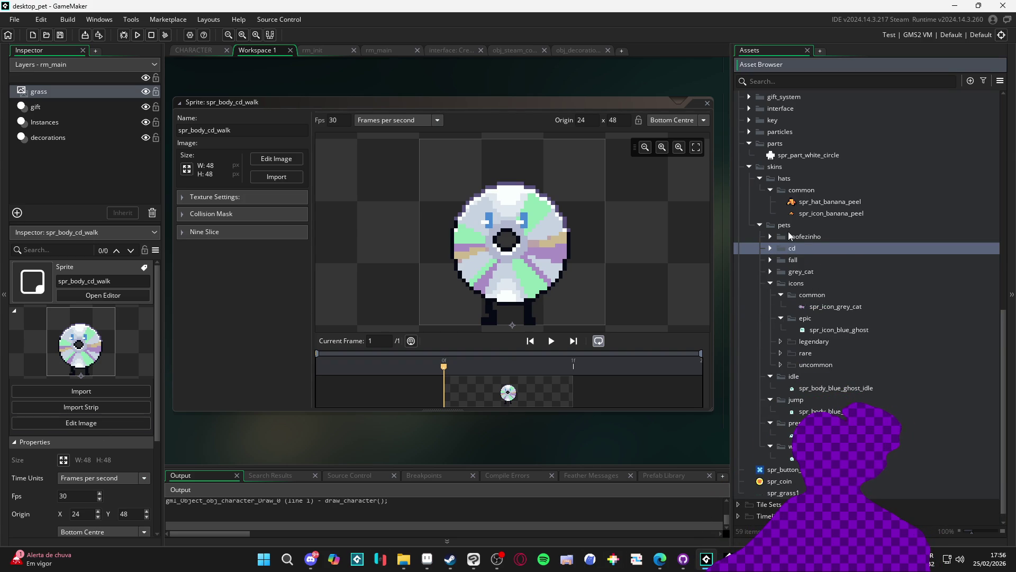
pyautogui.click(404, 559)
pyautogui.doubleClick(838, 306)
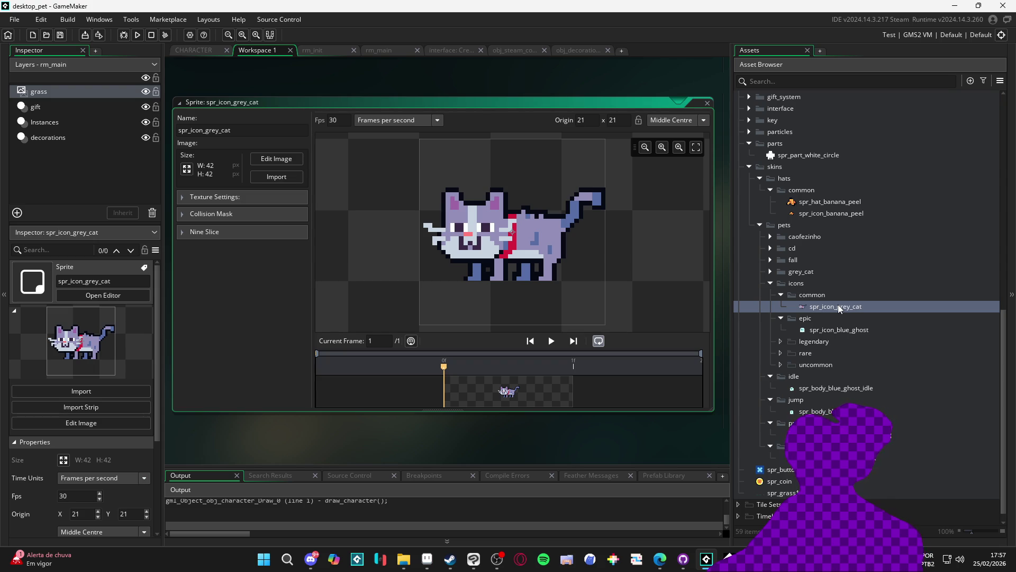
# Expand the grey_cat folder to show its sprites and collapse the other pet subfolders.
pyautogui.click(827, 333)
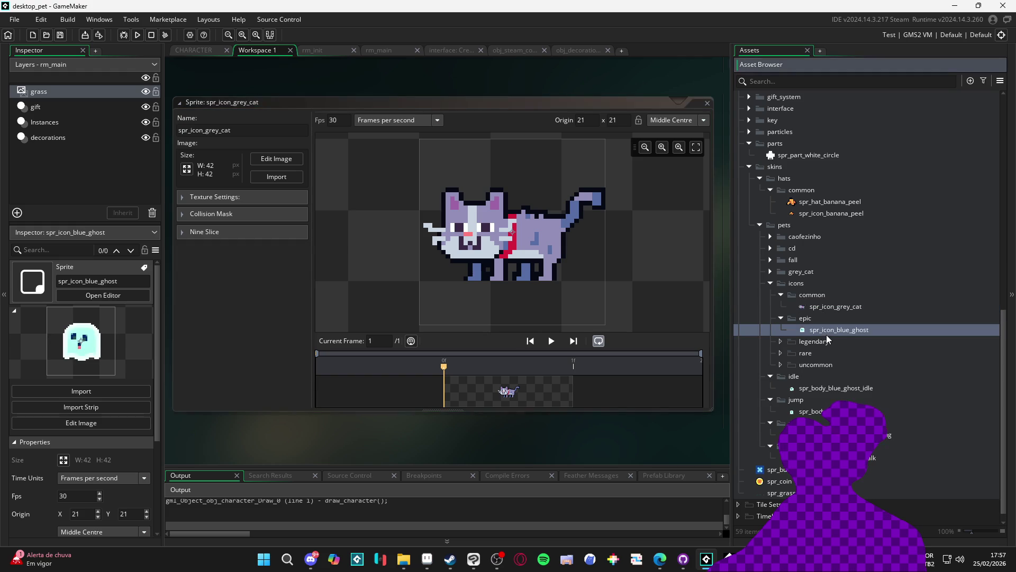
pyautogui.click(771, 283)
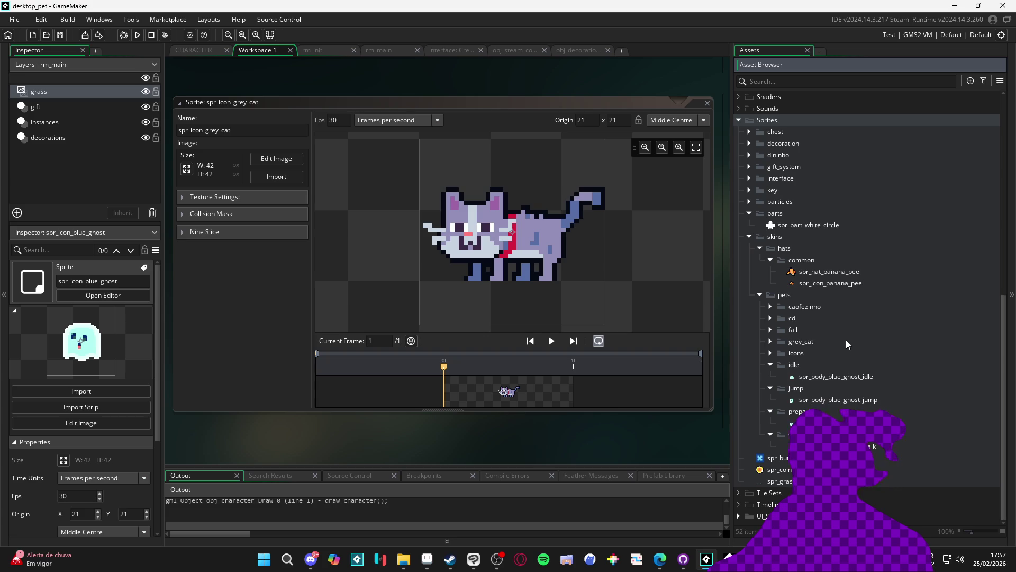
pyautogui.click(771, 365)
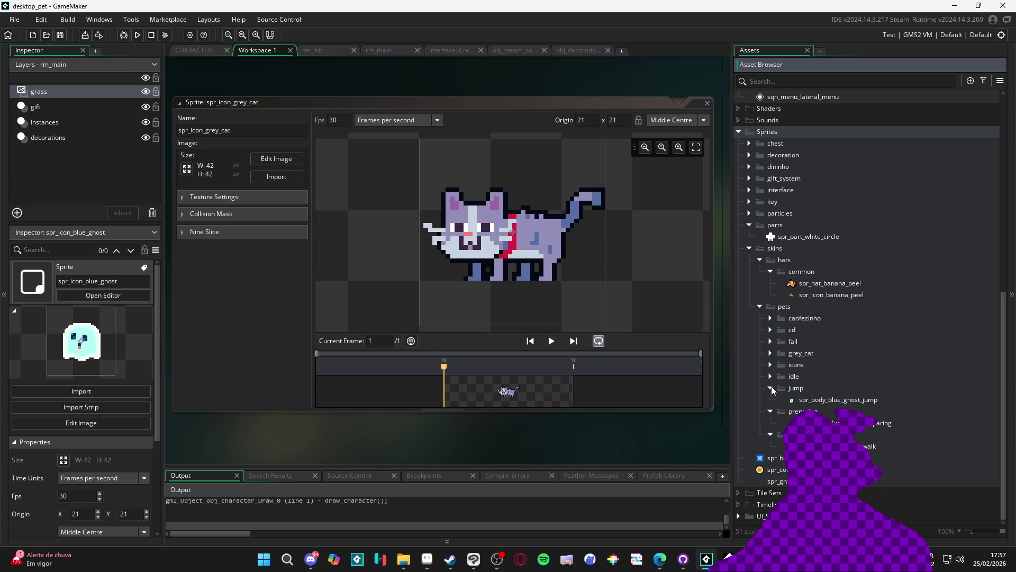
pyautogui.scroll(1, 771, 386)
pyautogui.click(771, 388)
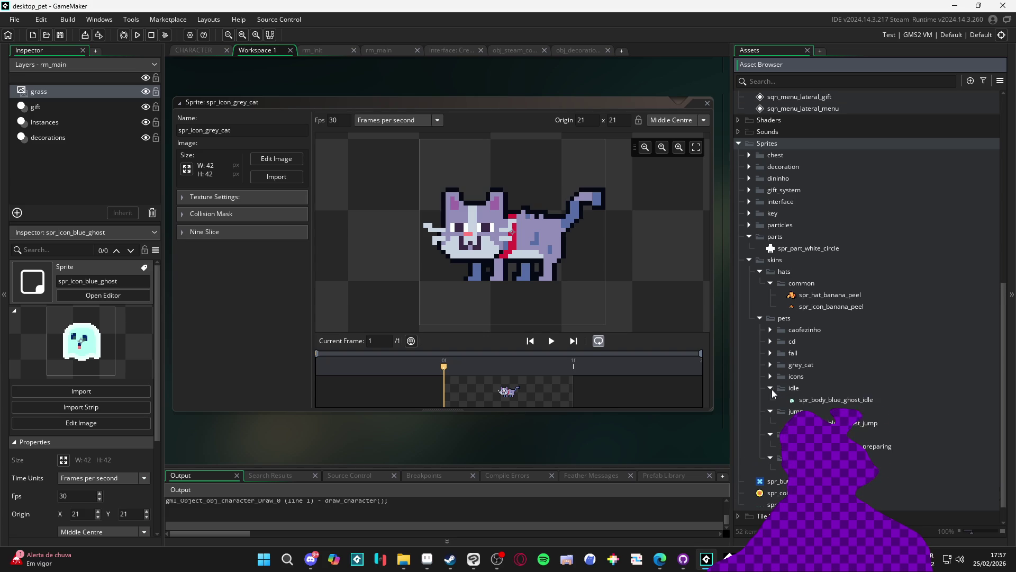
pyautogui.click(773, 380)
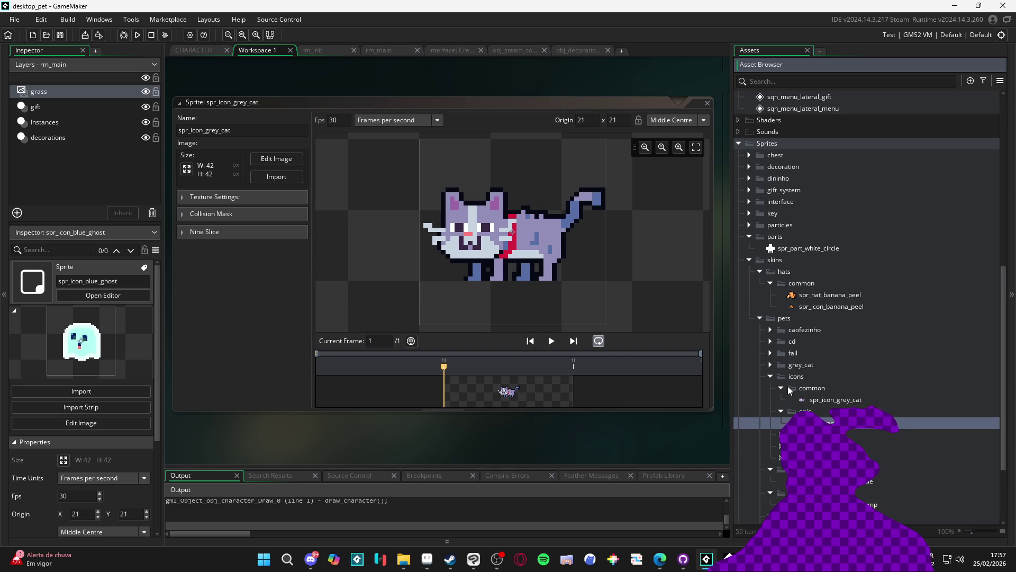
pyautogui.click(772, 363)
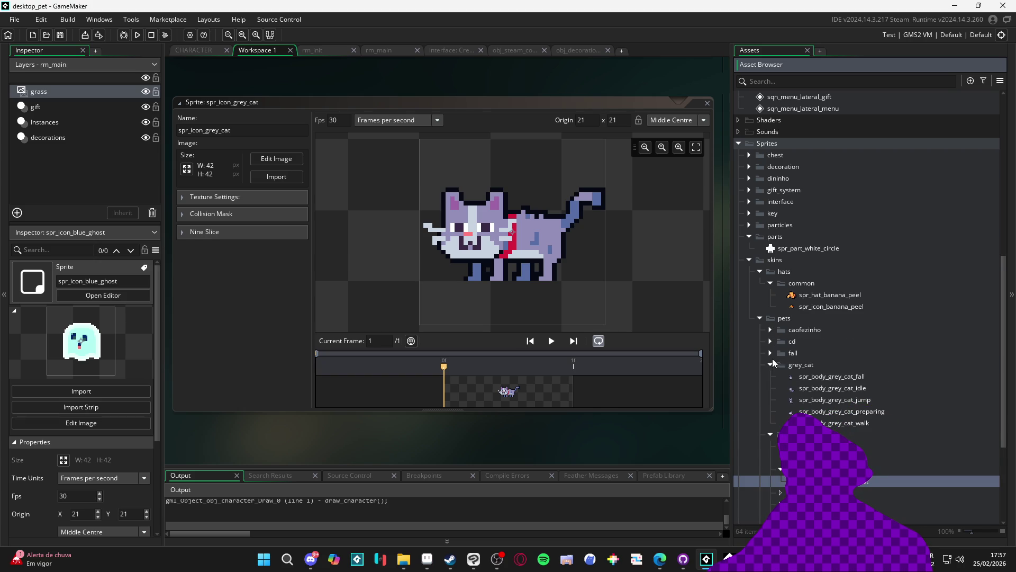
pyautogui.click(770, 434)
pyautogui.click(770, 446)
pyautogui.click(770, 457)
pyautogui.click(770, 469)
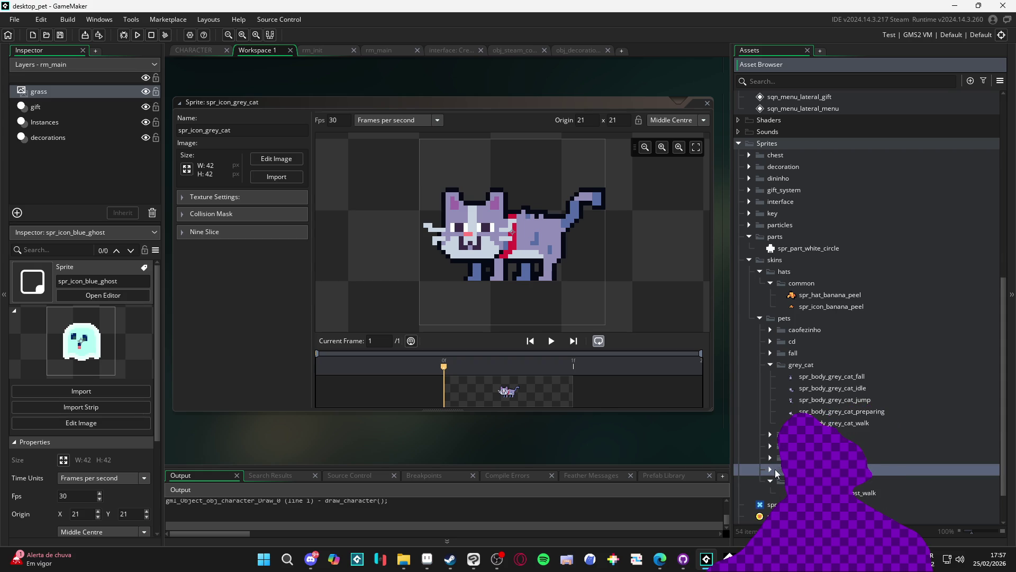
pyautogui.rightClick(789, 319)
# Create a blue_ghost group under pets and move the blue ghost icon, idle, jump and preparing sprites into it.
pyautogui.click(825, 415)
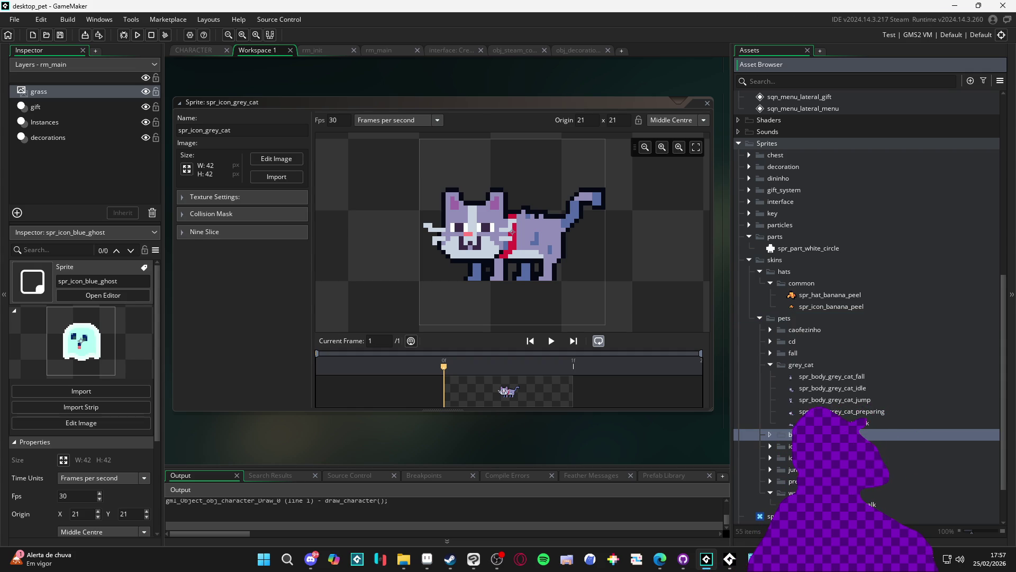
pyautogui.press('Return')
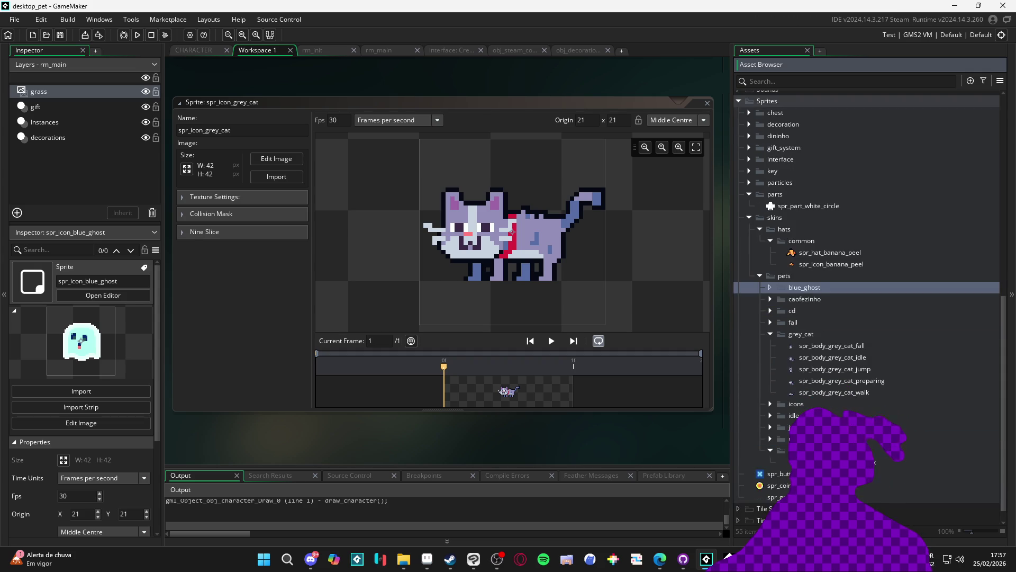
pyautogui.click(771, 404)
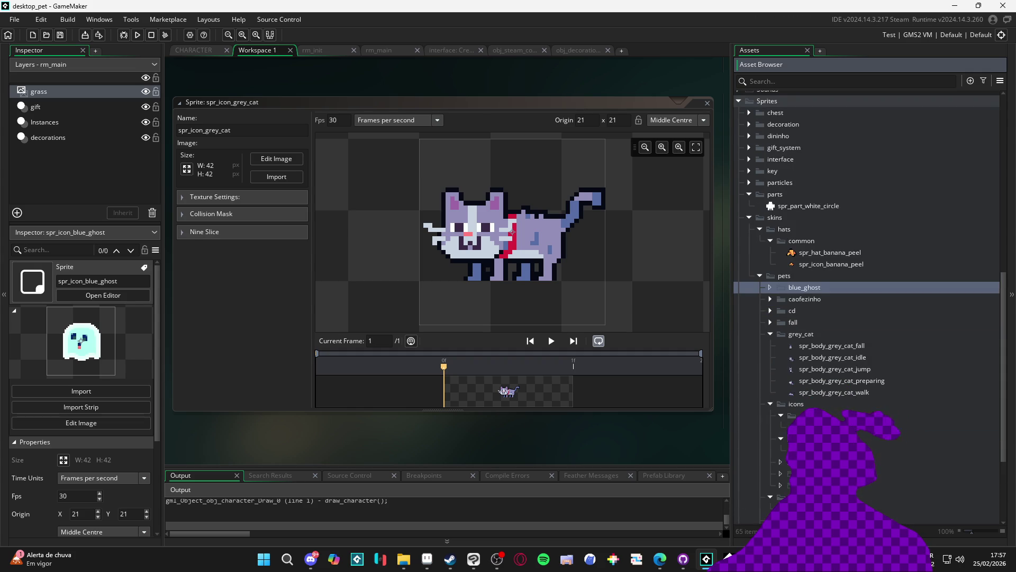
pyautogui.scroll(-1, 789, 417)
pyautogui.click(781, 374)
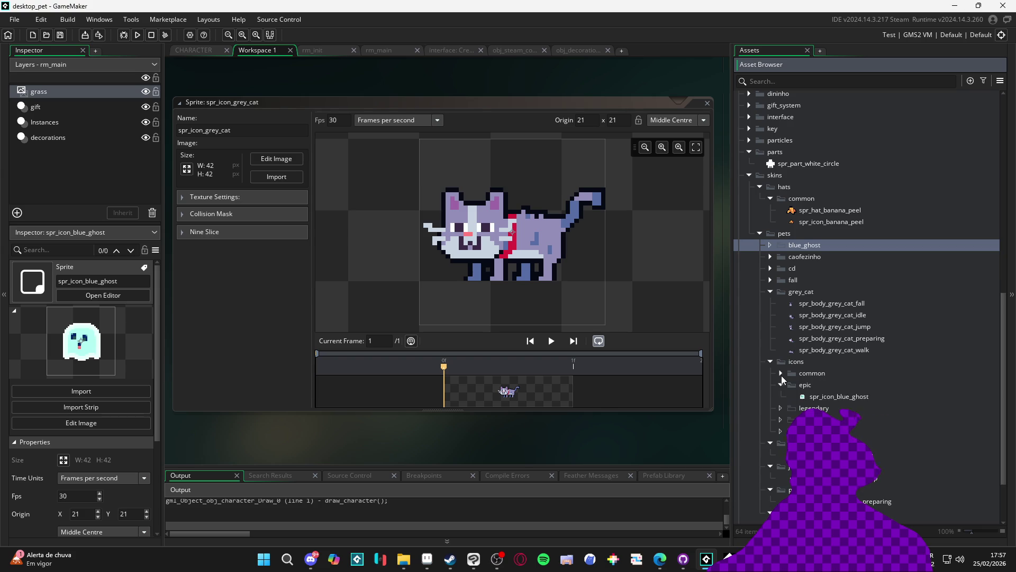
pyautogui.click(820, 396)
pyautogui.keyDown('ctrl'); pyautogui.click(836, 455); pyautogui.keyUp('ctrl')
pyautogui.keyDown('ctrl'); pyautogui.click(836, 478); pyautogui.keyUp('ctrl')
pyautogui.keyDown('ctrl'); pyautogui.click(836, 501); pyautogui.keyUp('ctrl')
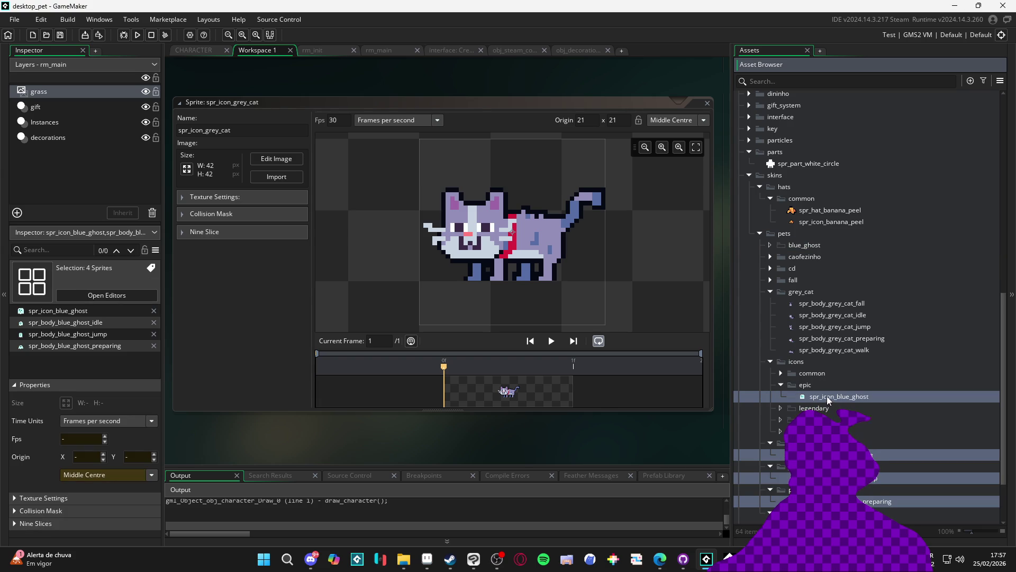
pyautogui.moveTo(827, 396)
pyautogui.mouseDown()
pyautogui.moveTo(817, 272)
pyautogui.moveTo(851, 292)
pyautogui.moveTo(795, 282)
pyautogui.mouseUp()
# Move the blue ghost walk sprite into the blue_ghost group.
pyautogui.click(818, 419)
pyautogui.keyDown('shift'); pyautogui.click(814, 386); pyautogui.keyUp('shift')
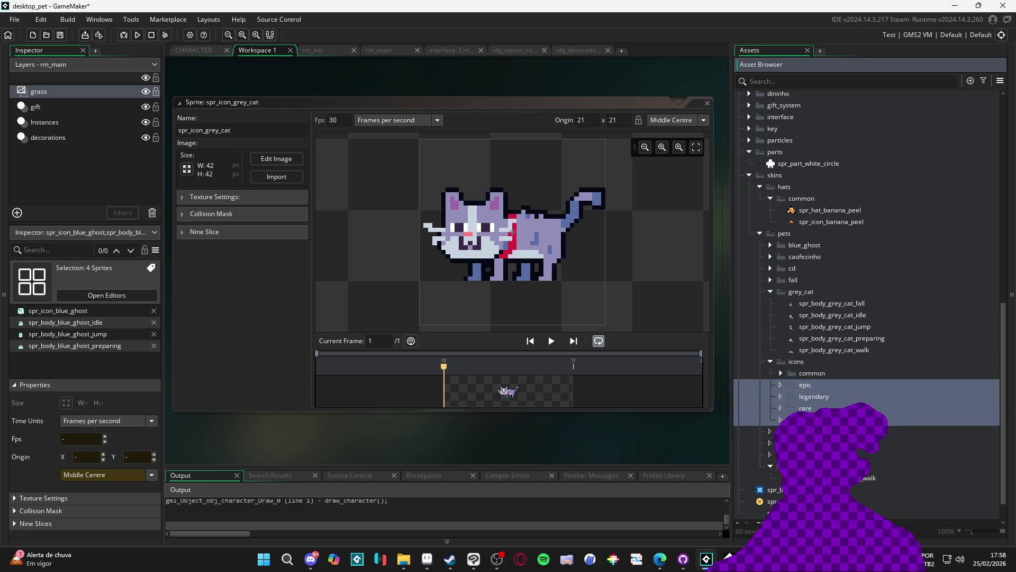
pyautogui.click(804, 431)
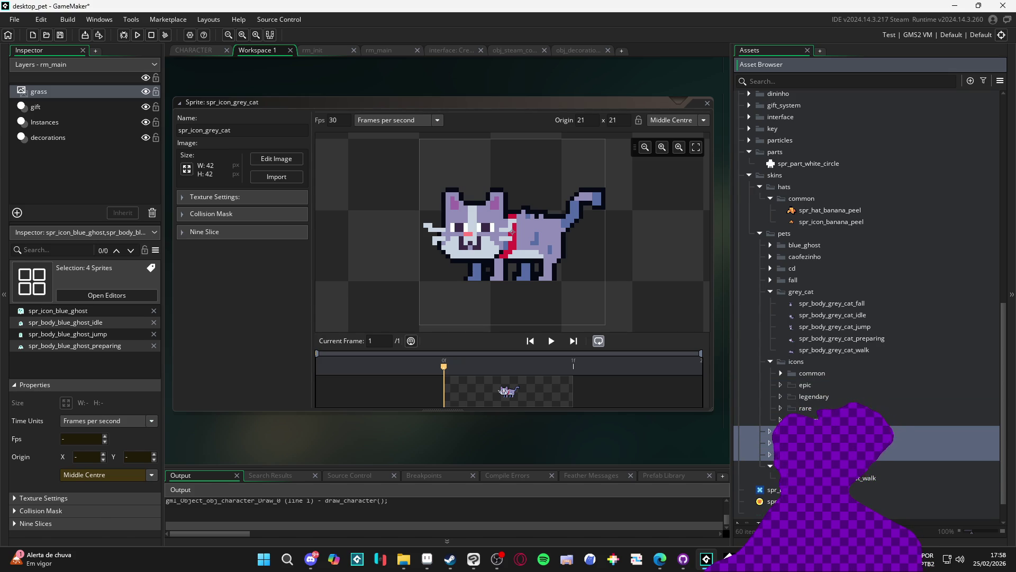
pyautogui.click(853, 478)
pyautogui.moveTo(853, 478)
pyautogui.mouseDown()
pyautogui.moveTo(841, 314)
pyautogui.moveTo(804, 245)
pyautogui.mouseUp()
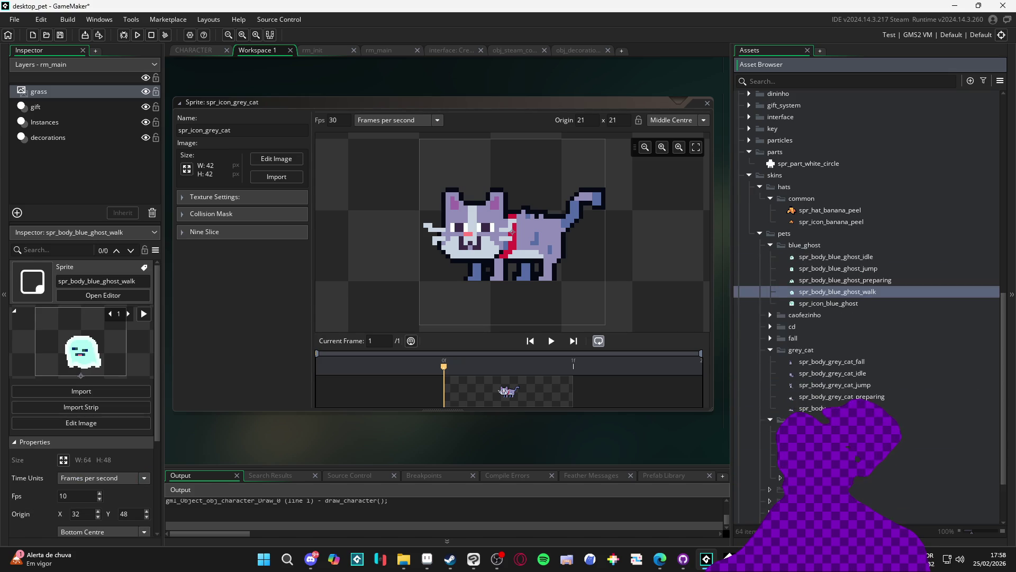
# Delete the empty idle, jump, preparing and walk folders, tidy the tree, and bring up File Explorer.
pyautogui.click(793, 411)
pyautogui.keyDown('shift'); pyautogui.click(793, 446); pyautogui.keyUp('shift')
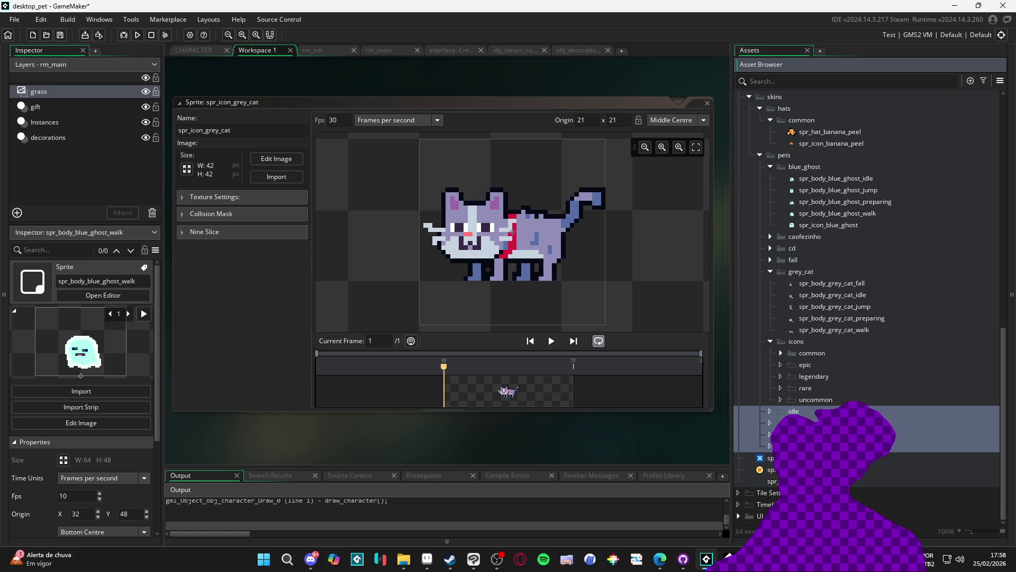
pyautogui.press('Delete')
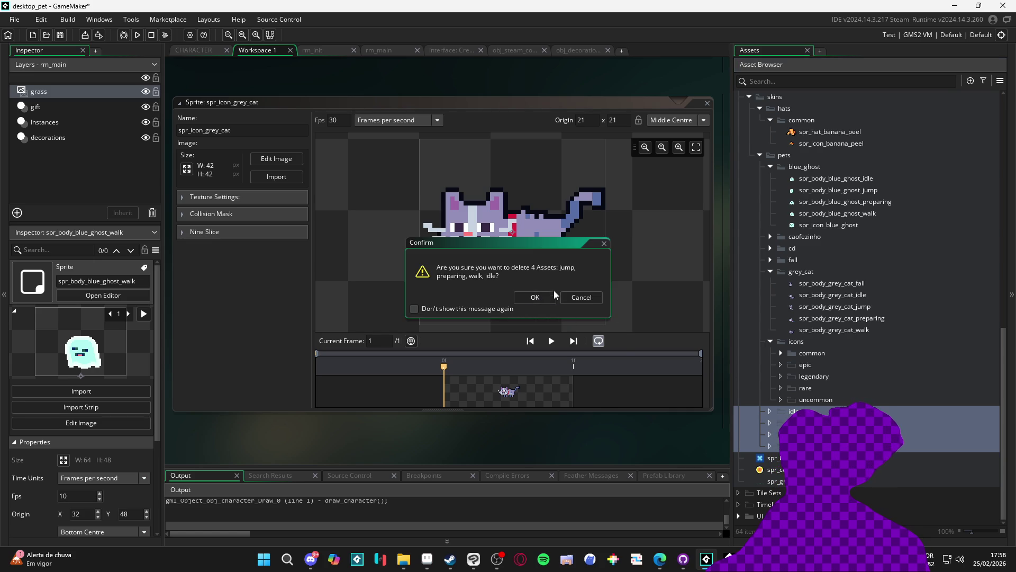
pyautogui.click(546, 297)
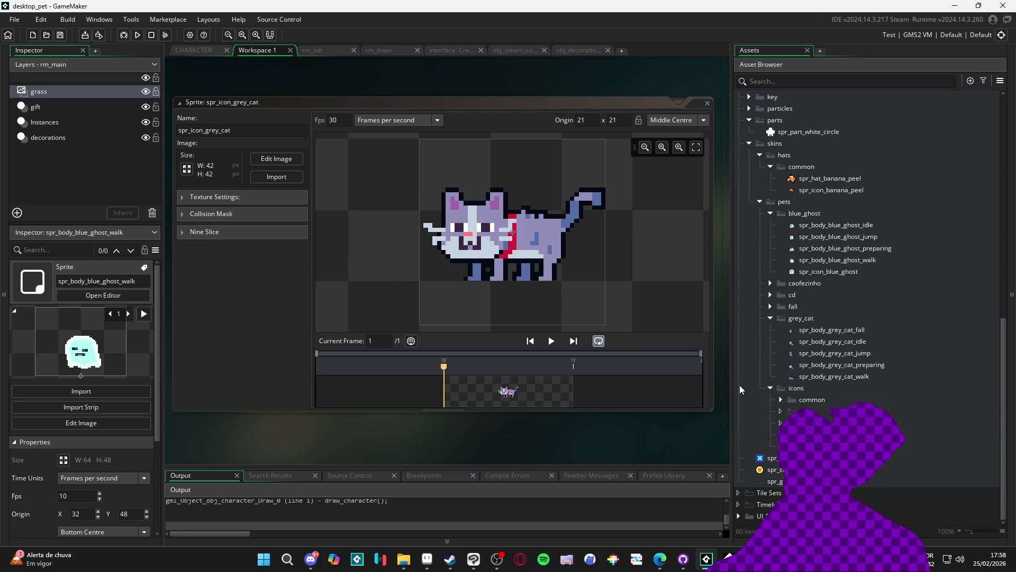
pyautogui.click(780, 400)
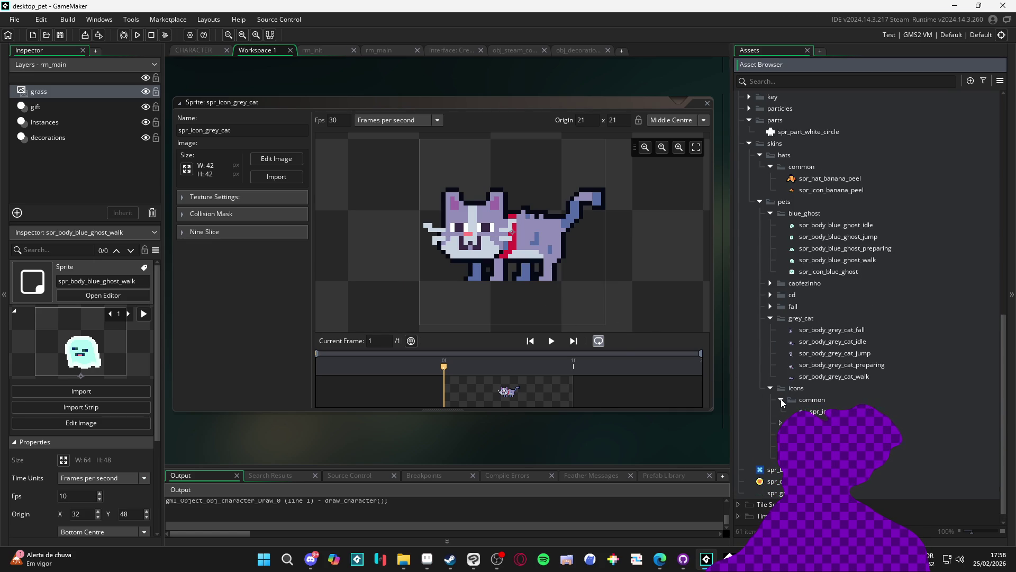
pyautogui.click(771, 386)
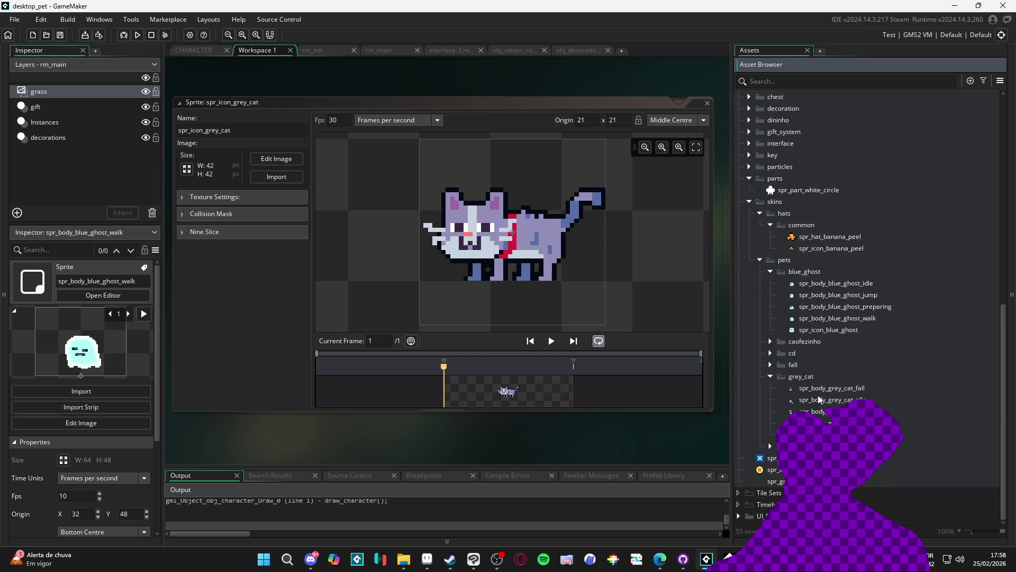
pyautogui.click(770, 271)
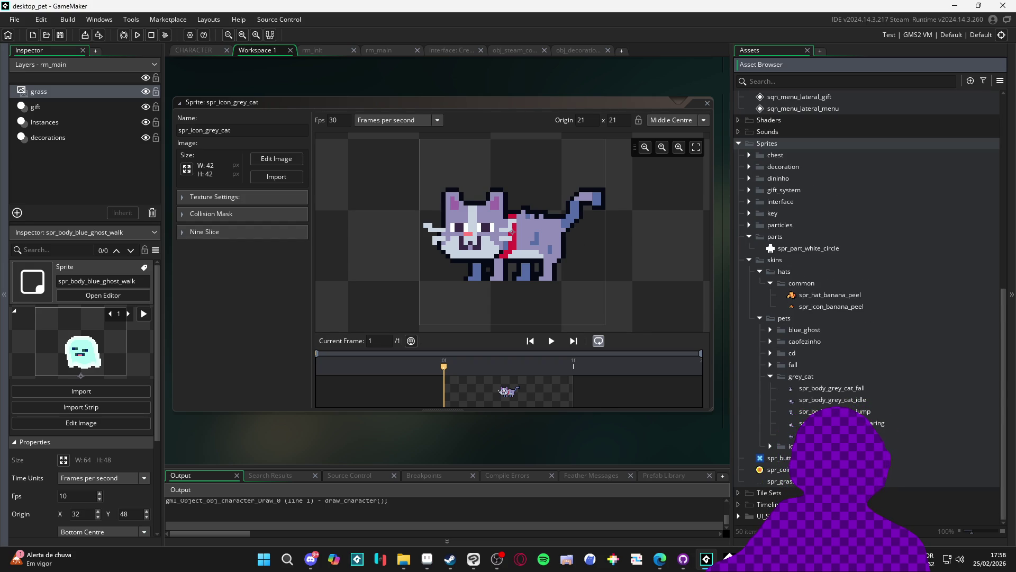
pyautogui.press('super+e')
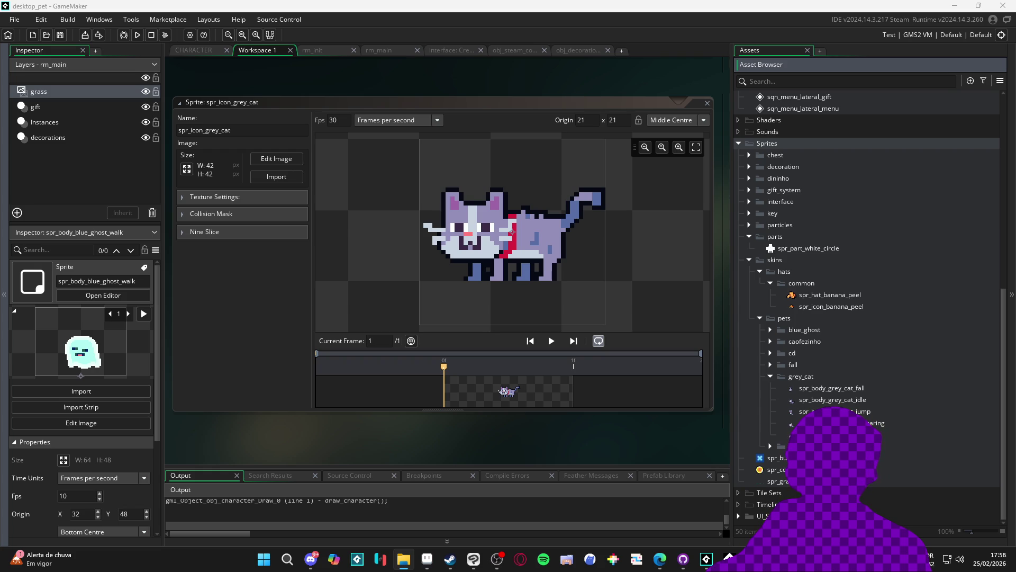
pyautogui.moveTo(478, 314); pyautogui.dragTo(536, 99)
# Maximise File Explorer, go into the disquete character folder and paste the export - Copia file.
pyautogui.click(536, 99)
pyautogui.doubleClick(541, 87)
pyautogui.click(16, 33)
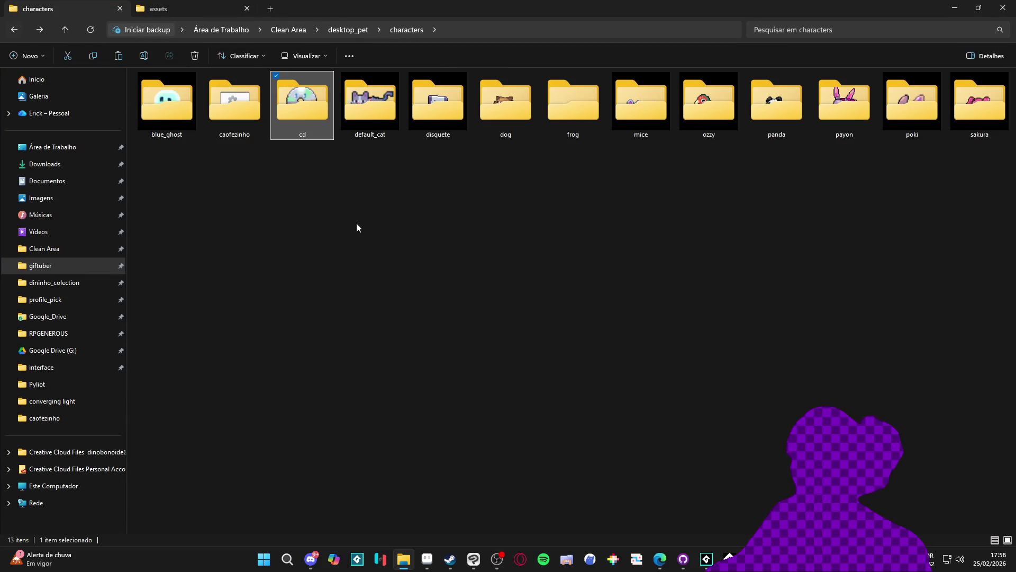
pyautogui.doubleClick(302, 103)
pyautogui.click(14, 30)
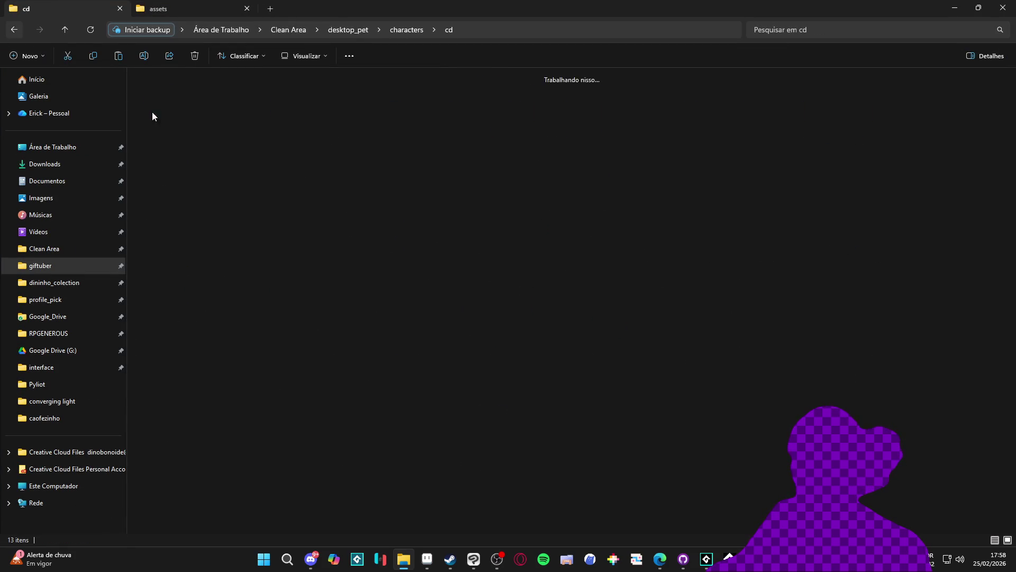
pyautogui.doubleClick(370, 89)
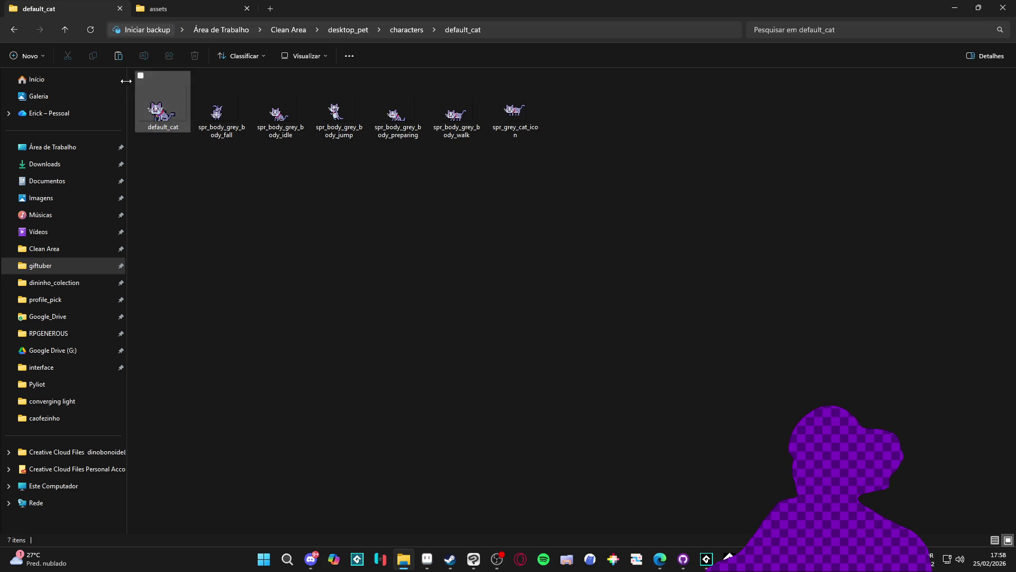
pyautogui.click(13, 31)
pyautogui.doubleClick(438, 101)
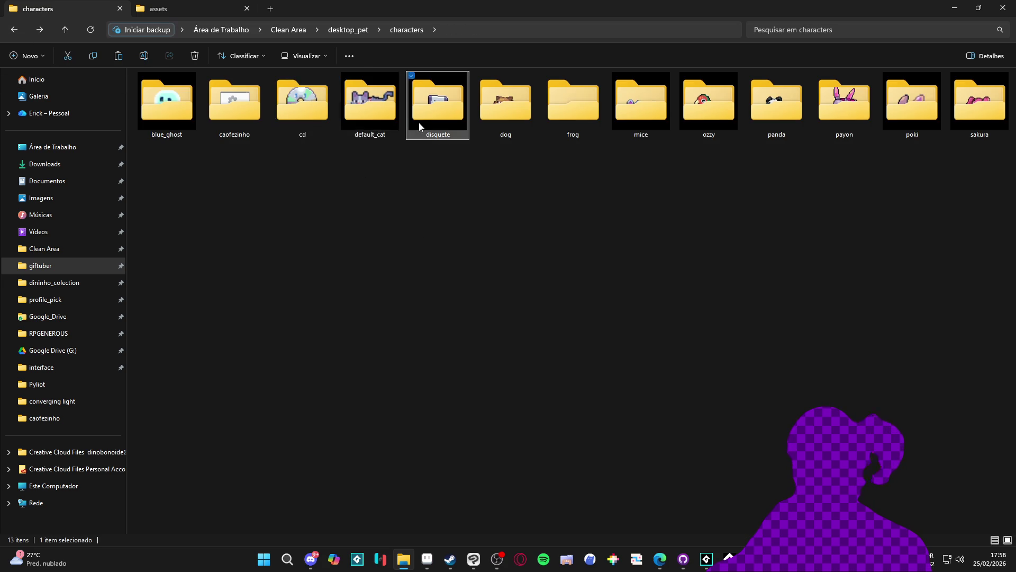
pyautogui.hotkey('ctrl', 'v')
pyautogui.rightClick(198, 122)
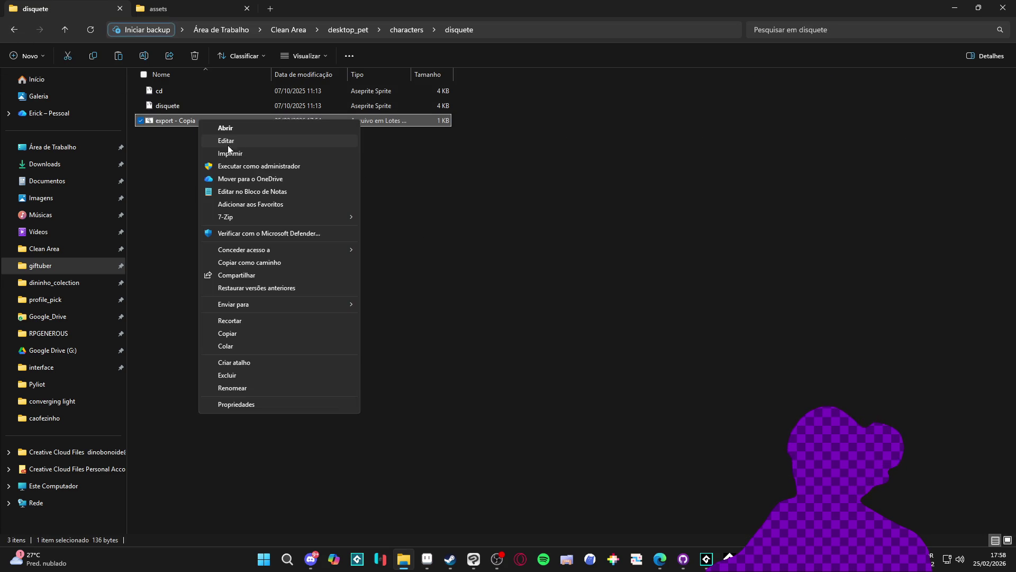
# In export - Copia.bat, replace the file name 'cd' with 'floppy', then save and close Notepad.
pyautogui.click(244, 142)
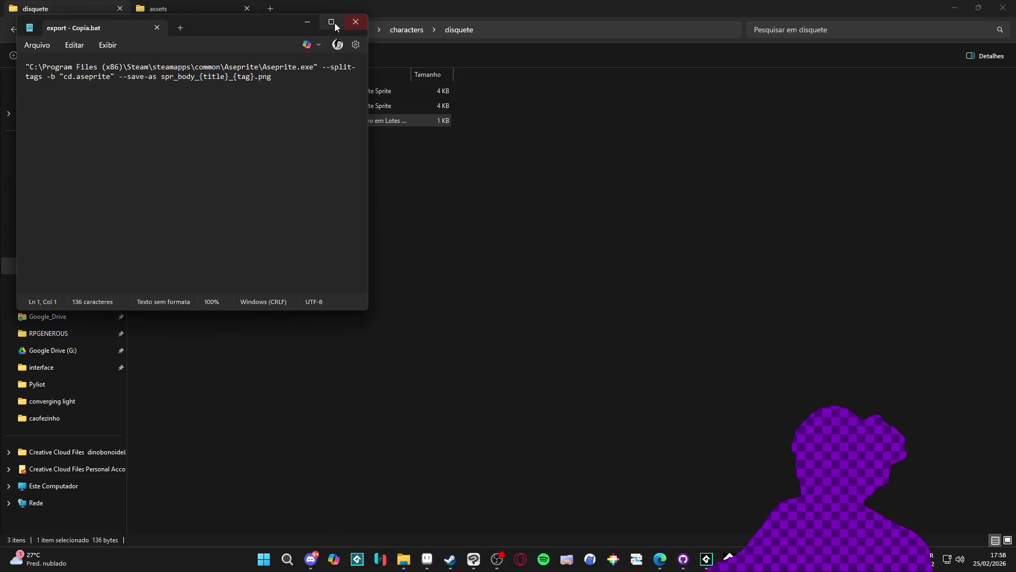
pyautogui.click(338, 23)
pyautogui.click(520, 61)
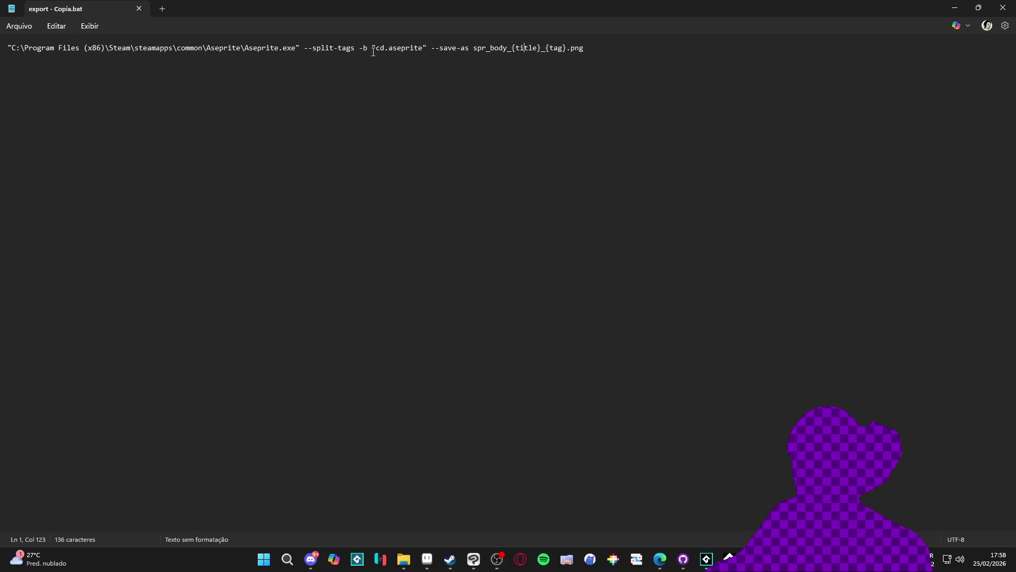
pyautogui.doubleClick(381, 48)
pyautogui.doubleClick(520, 5)
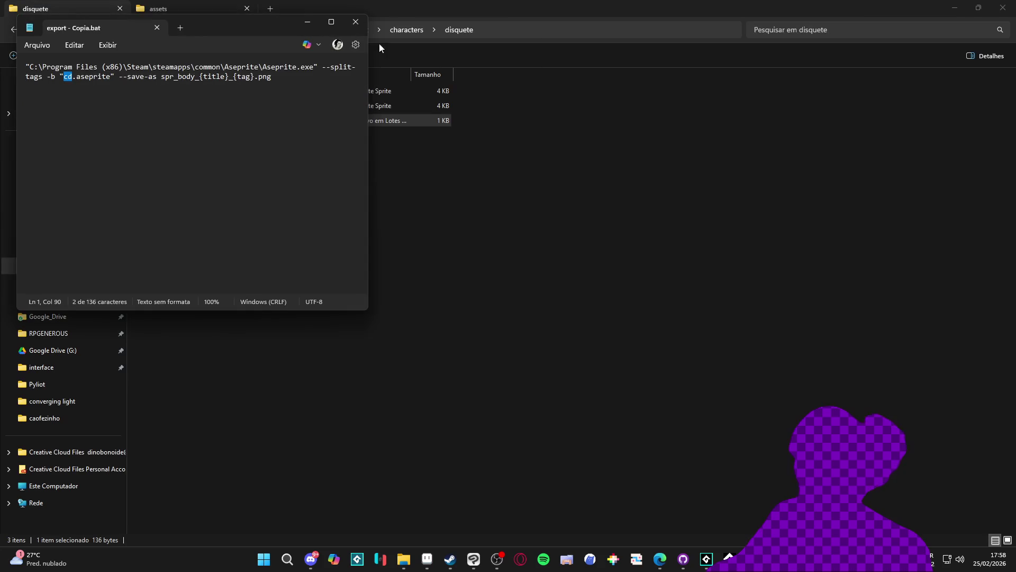
pyautogui.moveTo(257, 23); pyautogui.dragTo(682, 113)
pyautogui.doubleClick(658, 113)
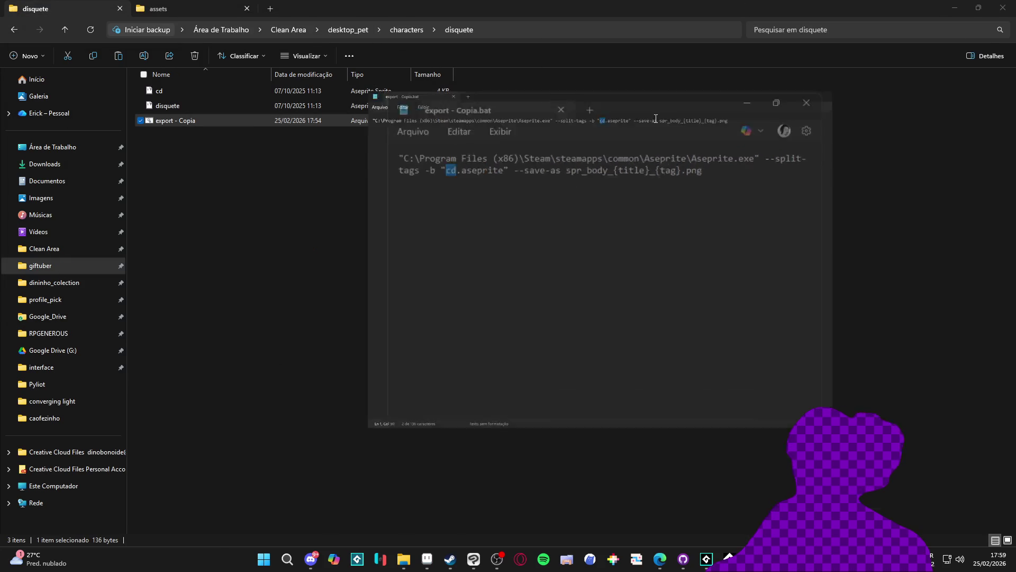
pyautogui.write('floppy')
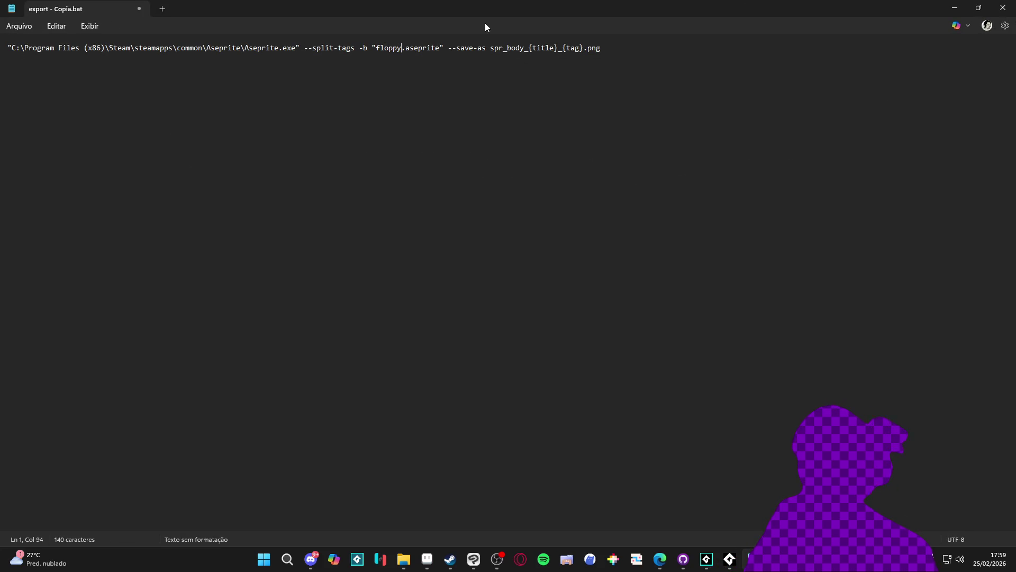
pyautogui.hotkey('ctrl', 's')
pyautogui.click(1003, 8)
pyautogui.doubleClick(261, 121)
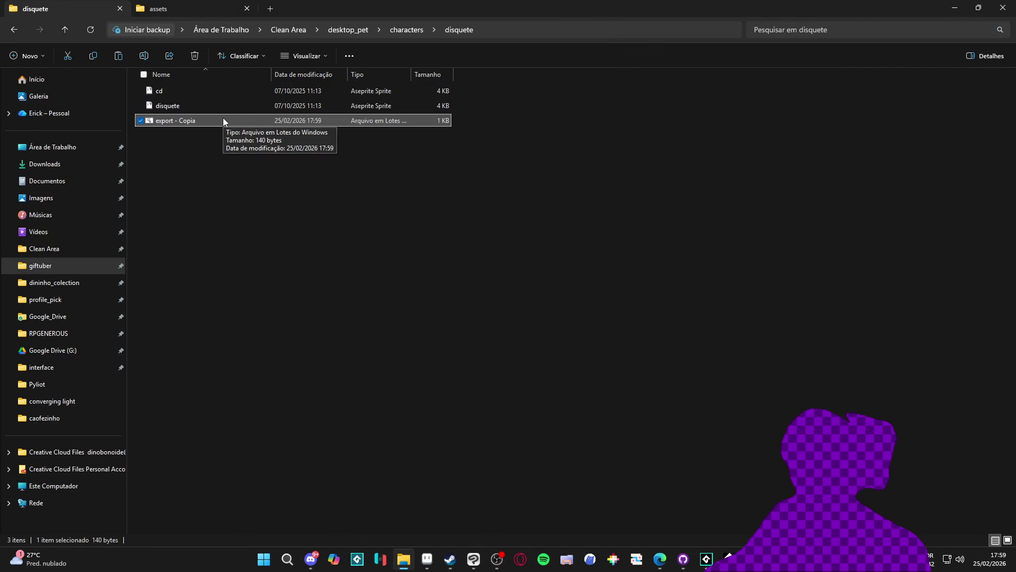
# Rename the disquete Aseprite file to floppy.
pyautogui.click(312, 182)
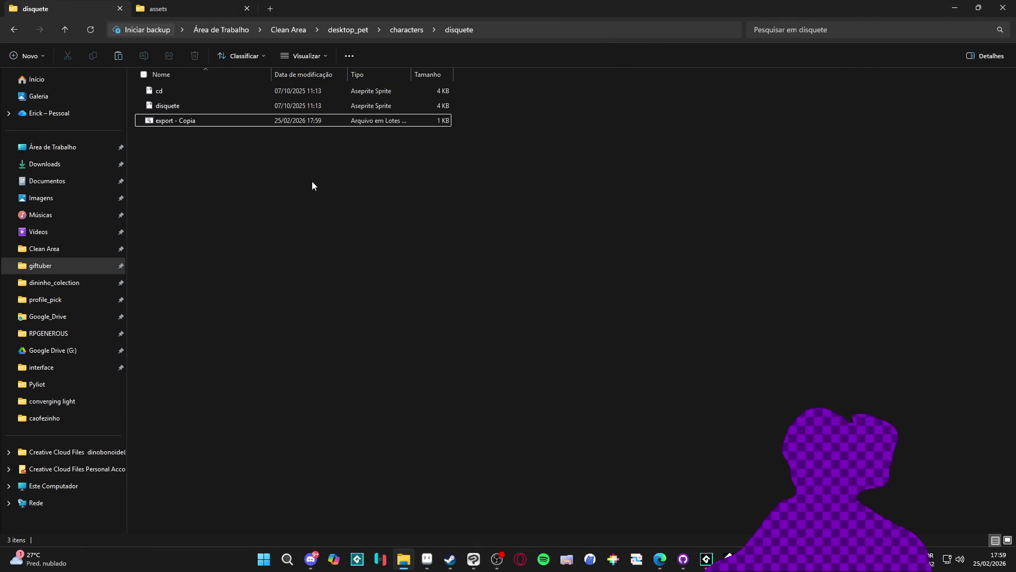
pyautogui.click(195, 122)
pyautogui.rightClick(194, 121)
pyautogui.click(170, 105)
pyautogui.press('F2')
pyautogui.write('fl')
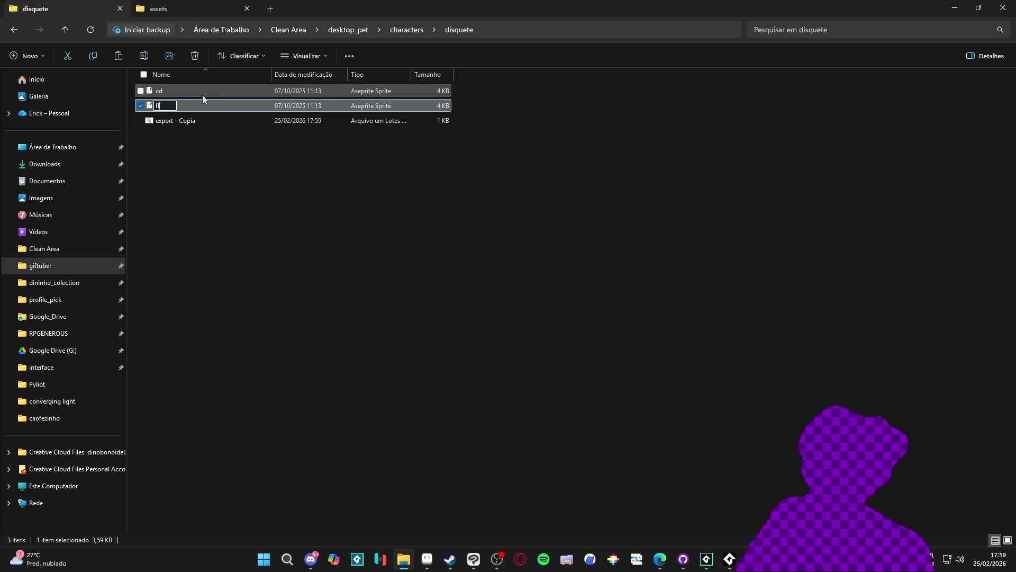
pyautogui.write('oppy')
pyautogui.press('Return')
# Run export - Copia.bat to generate the spr_body_floppy PNG frames and open floppy.aseprite.
pyautogui.click(193, 105)
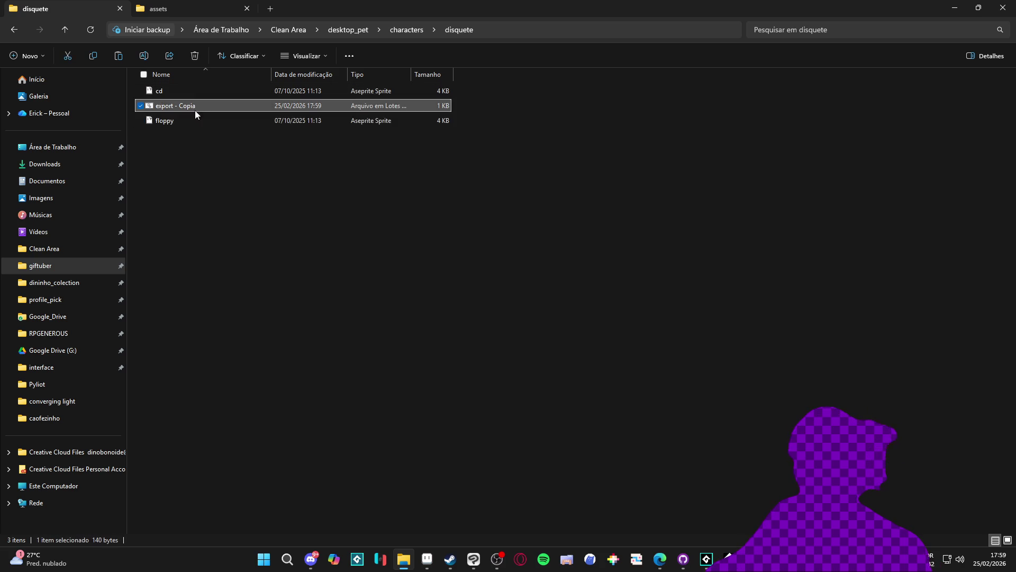
pyautogui.doubleClick(194, 109)
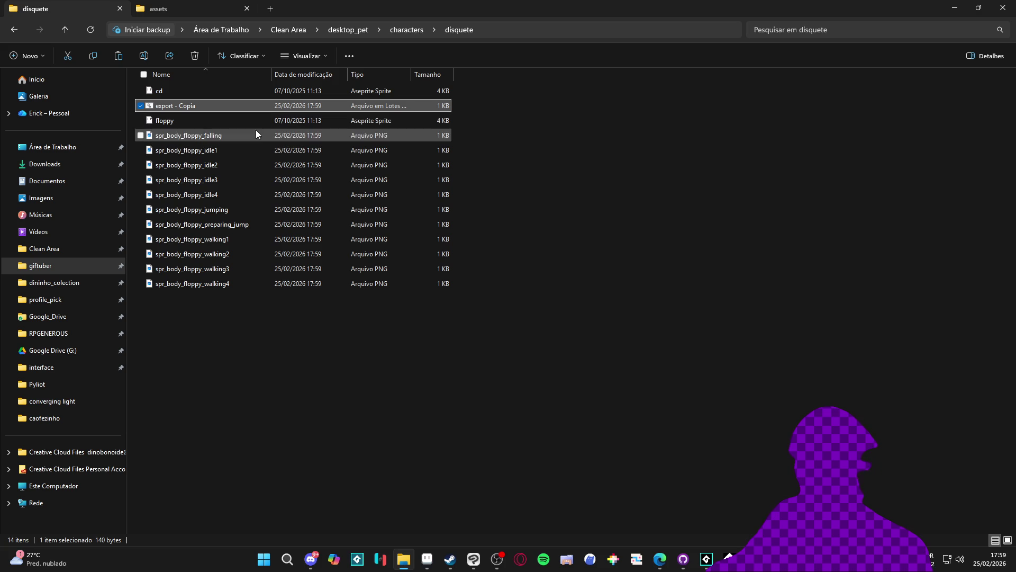
pyautogui.keyDown('ctrl'); pyautogui.scroll(3, 261, 167); pyautogui.keyUp('ctrl')
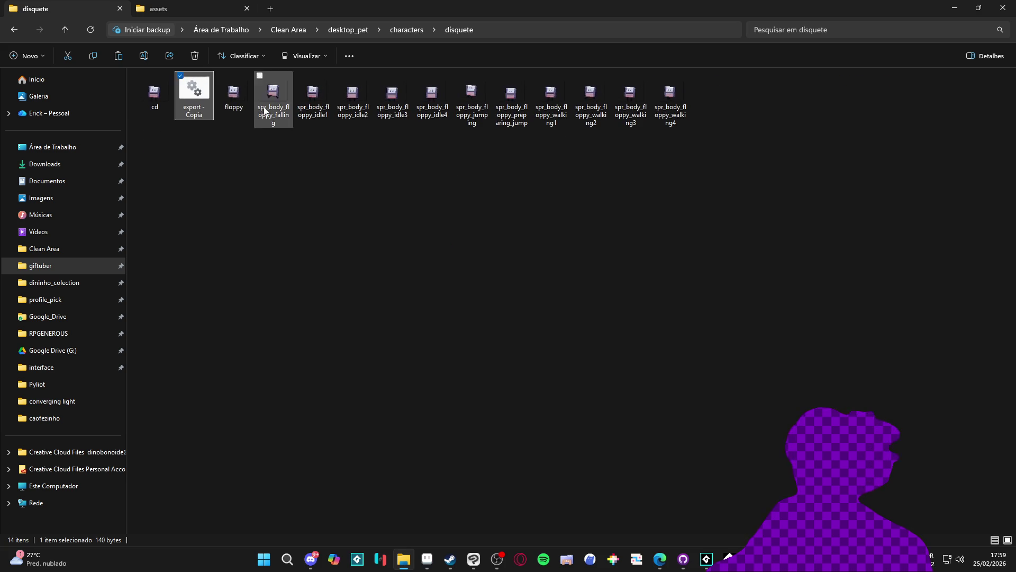
pyautogui.doubleClick(233, 105)
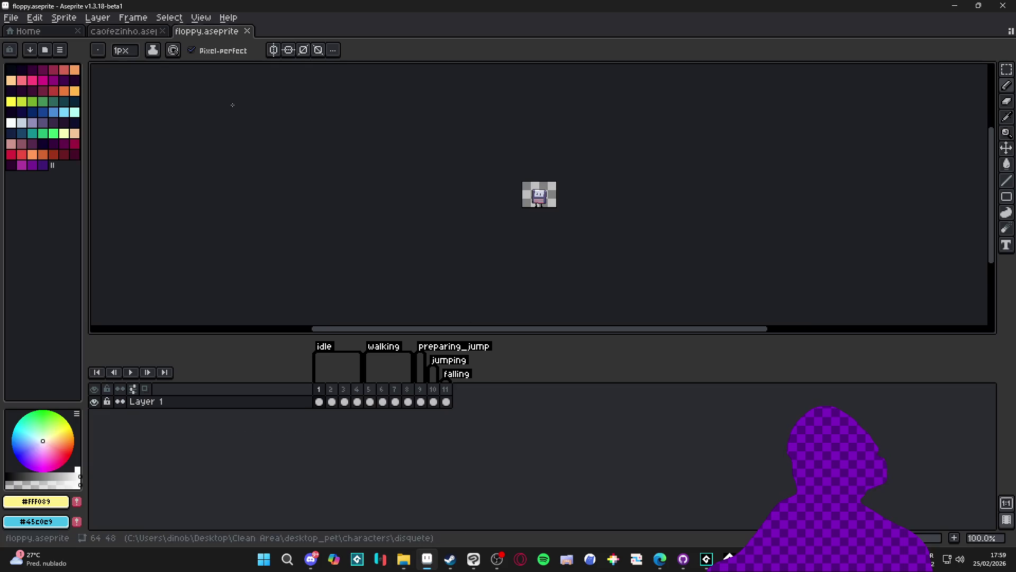
# Open cd.aseprite beside floppy.aseprite to compare, close it, minimise Aseprite and return to GameMaker.
pyautogui.hotkey('alt', 'Tab')
pyautogui.doubleClick(154, 95)
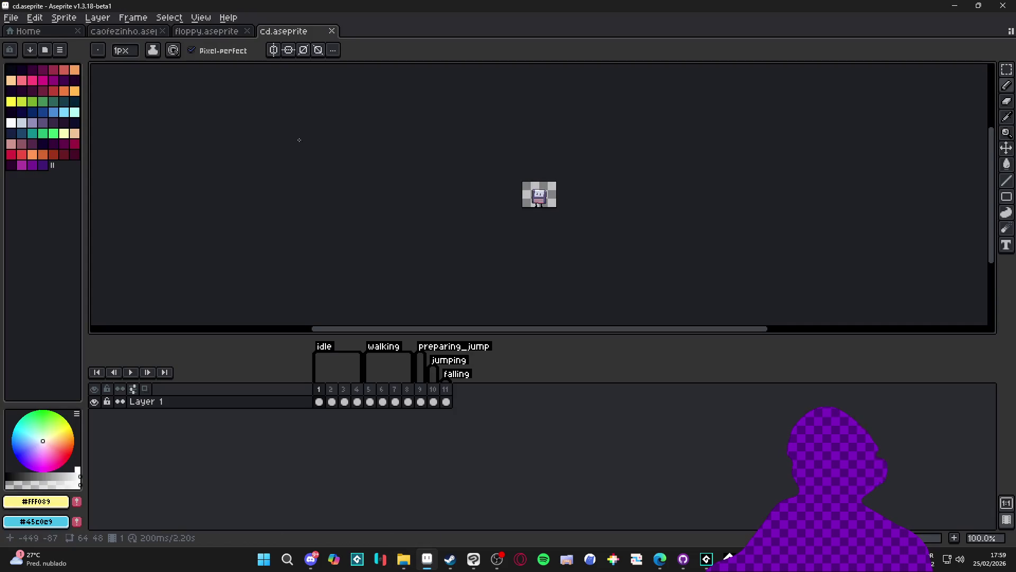
pyautogui.click(332, 31)
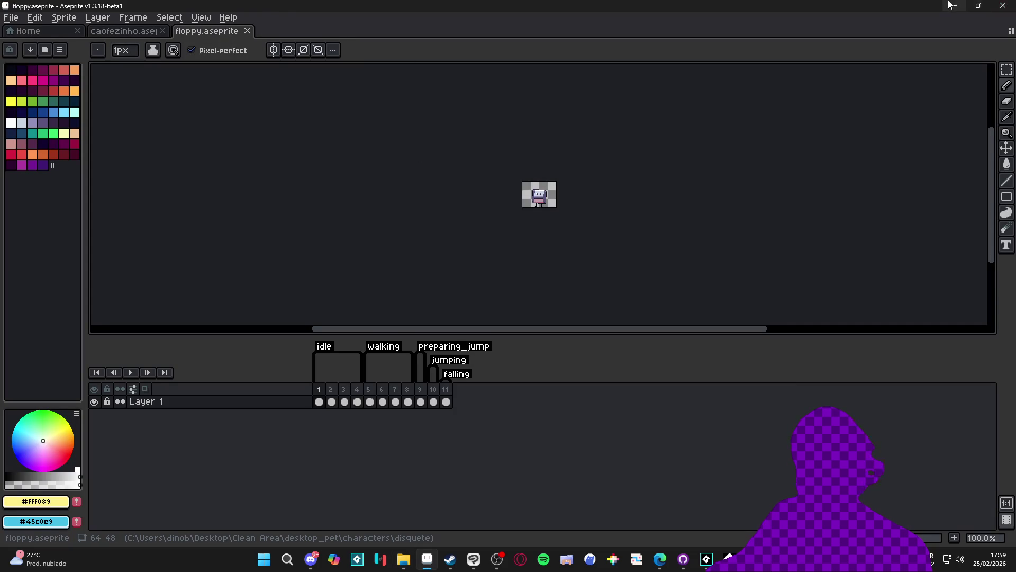
pyautogui.click(953, 5)
pyautogui.hotkey('alt', 'Tab')
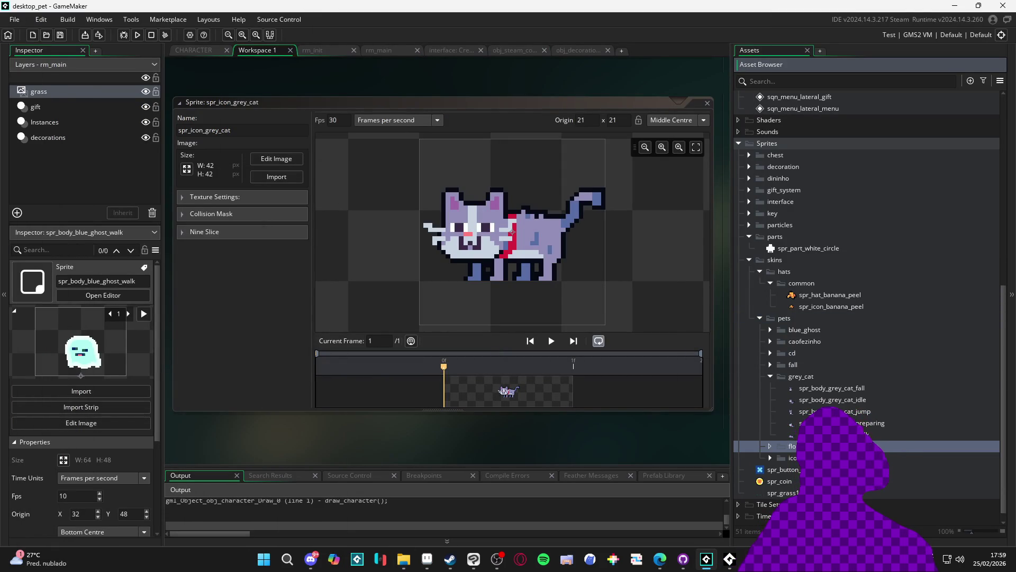
# Name the new pets group floppy and expand it to show the spr_body_floppy sprites.
pyautogui.press('Return')
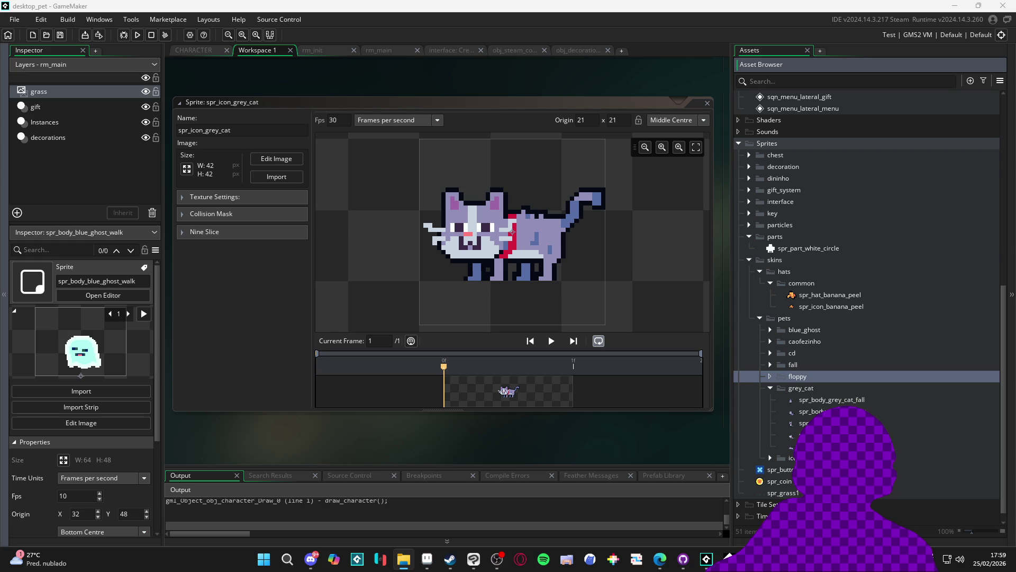
pyautogui.doubleClick(827, 376)
pyautogui.doubleClick(895, 389)
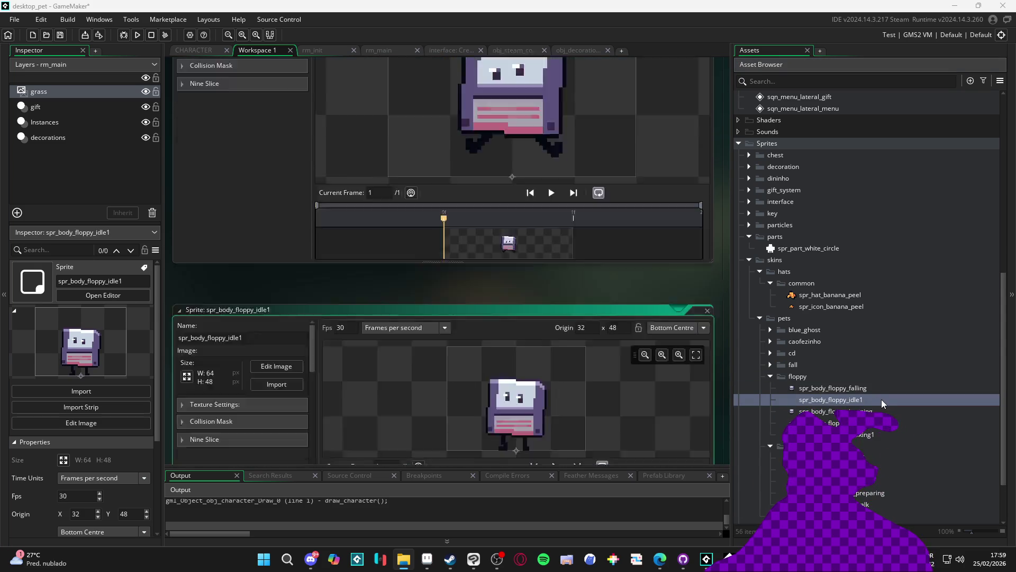
# Rename spr_body_floppy_idle1 to spr_body_floppy_idle and open spr_body_floppy_falling.
pyautogui.press('F2')
pyautogui.press('BackSpace')
pyautogui.click(900, 423)
pyautogui.press('F2')
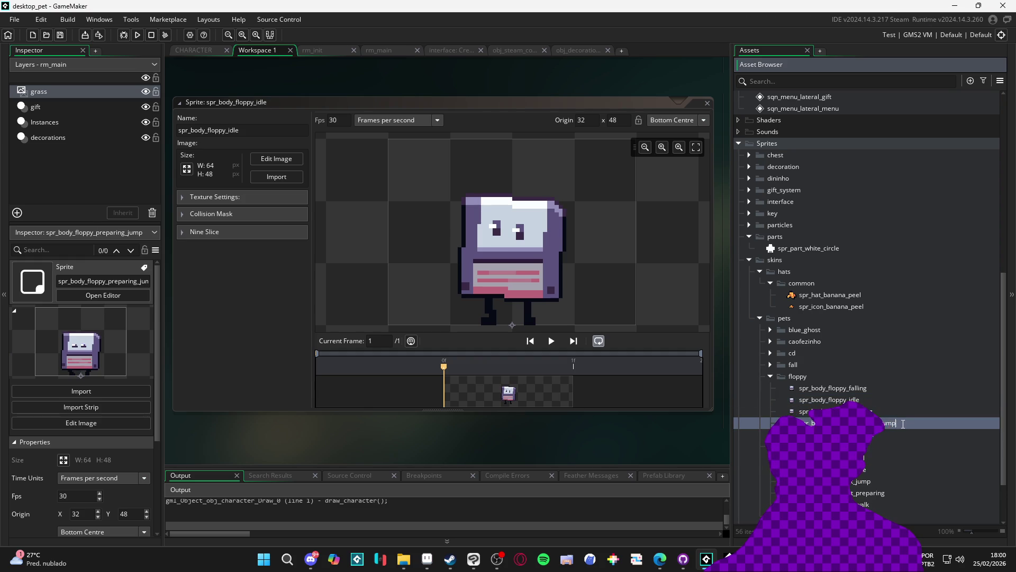
pyautogui.click(869, 435)
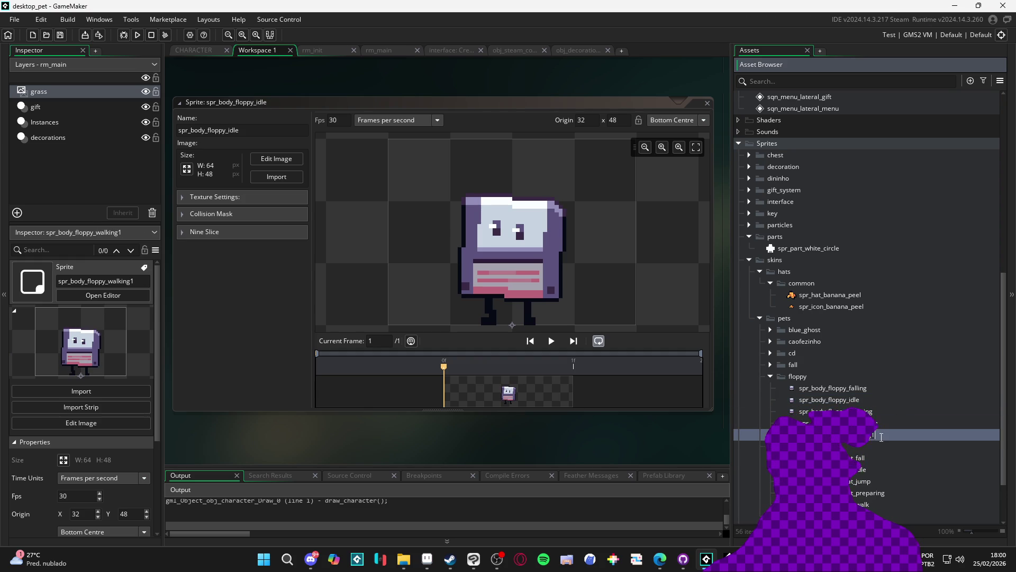
pyautogui.click(836, 399)
pyautogui.click(838, 388)
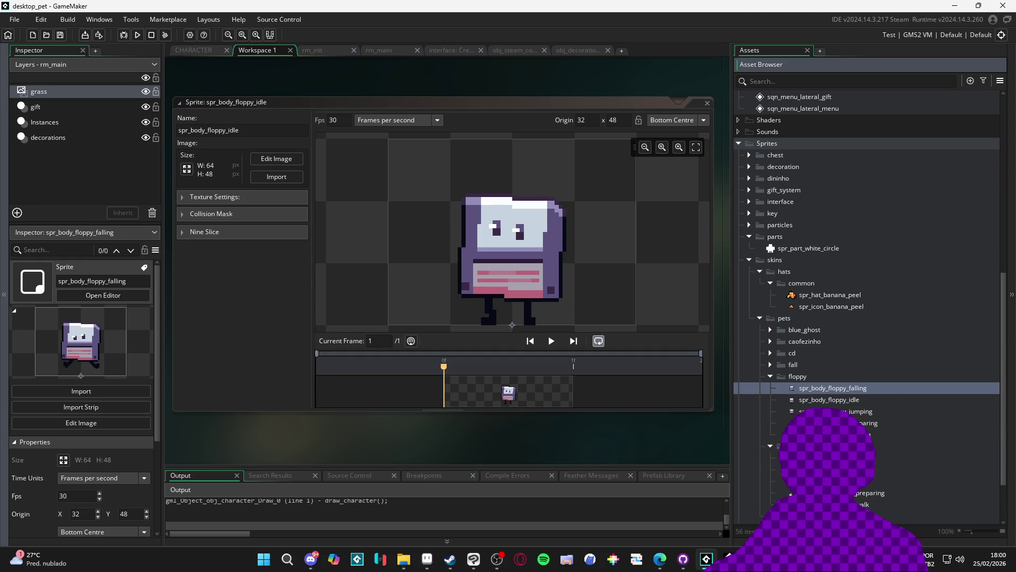
pyautogui.doubleClick(833, 388)
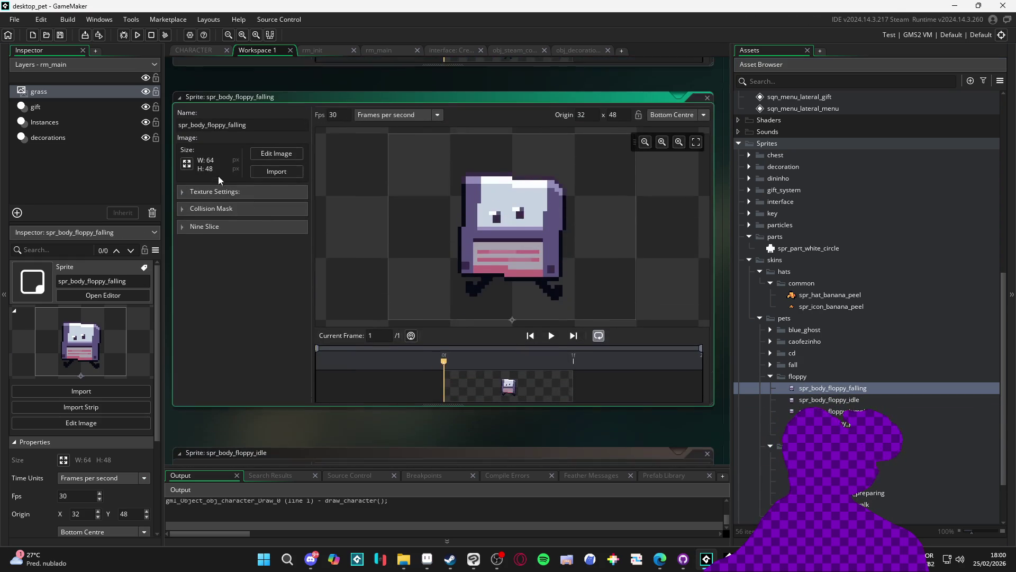
# Import the floppy falling frame and the four idle frames from the disquete folder into their sprites.
pyautogui.click(276, 177)
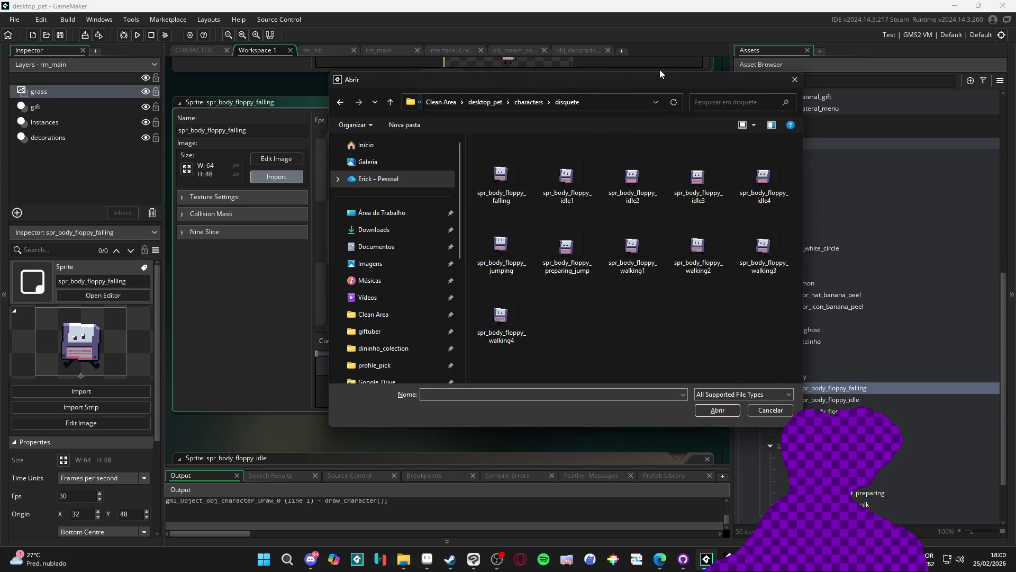
pyautogui.moveTo(648, 92)
pyautogui.mouseDown()
pyautogui.moveTo(952, 100)
pyautogui.moveTo(764, 55)
pyautogui.moveTo(709, 74)
pyautogui.mouseUp()
pyautogui.doubleClick(624, 162)
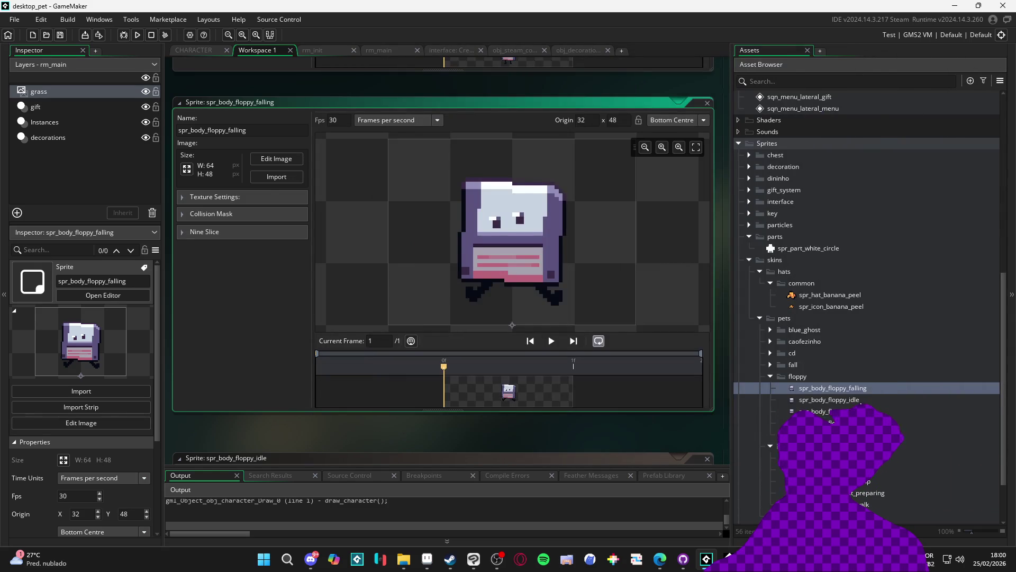
pyautogui.click(276, 176)
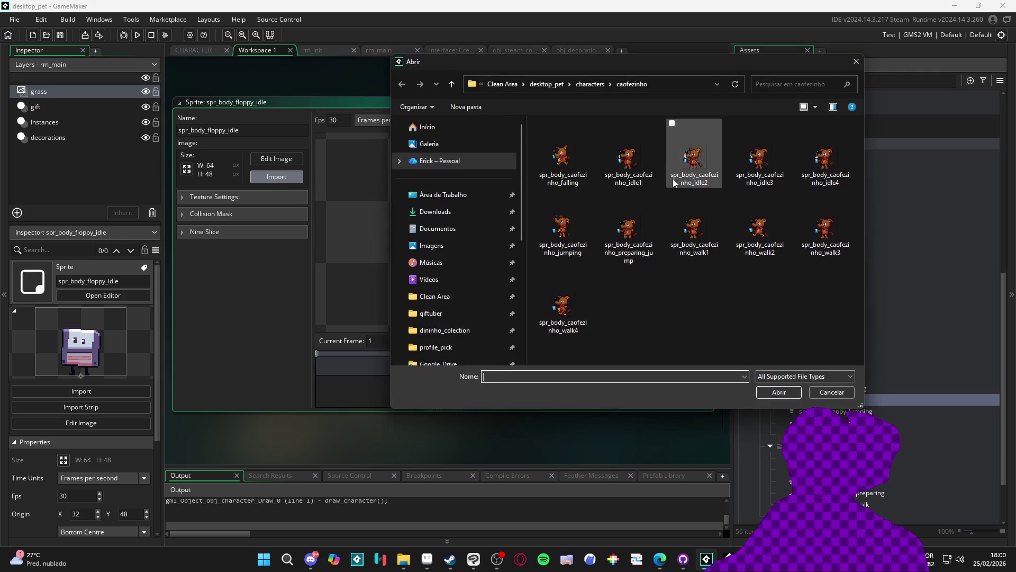
pyautogui.click(665, 87)
pyautogui.write('disquete')
pyautogui.press('Return')
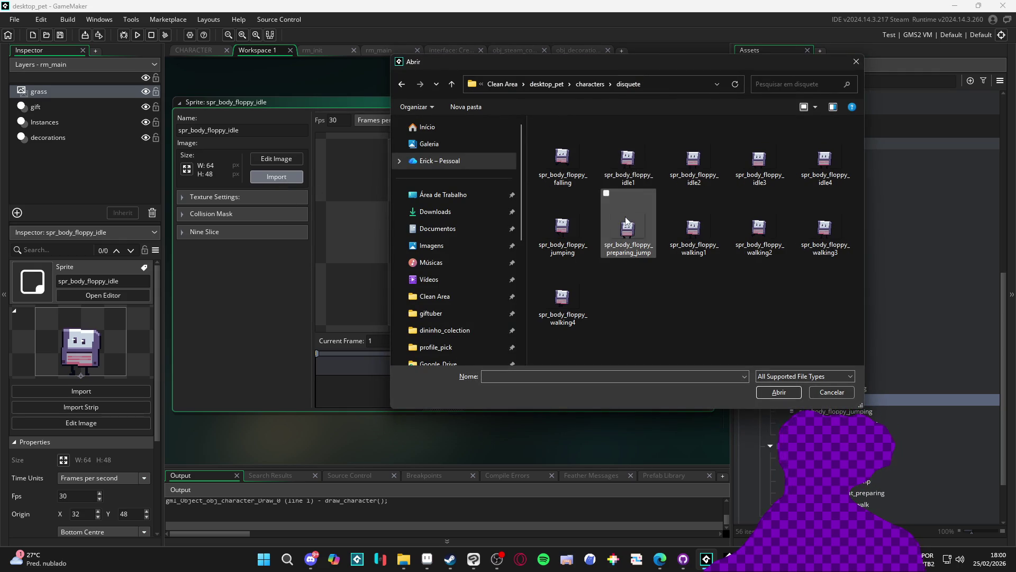
pyautogui.click(631, 163)
pyautogui.keyDown('shift'); pyautogui.click(825, 159); pyautogui.keyUp('shift')
pyautogui.click(779, 391)
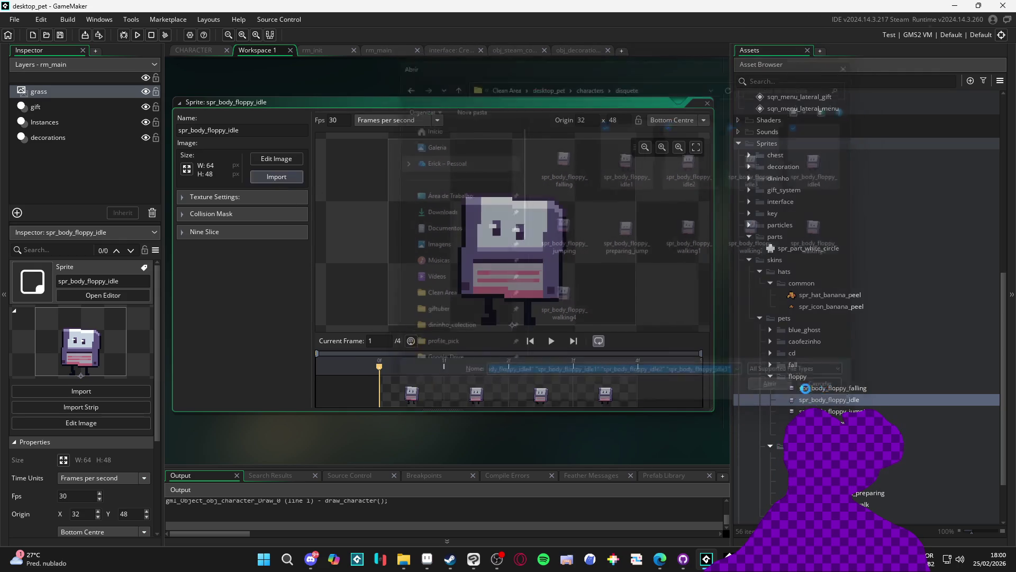
# Import walking1–walking4 into spr_body_floppy_walking and collapse the floppy folder.
pyautogui.doubleClick(826, 434)
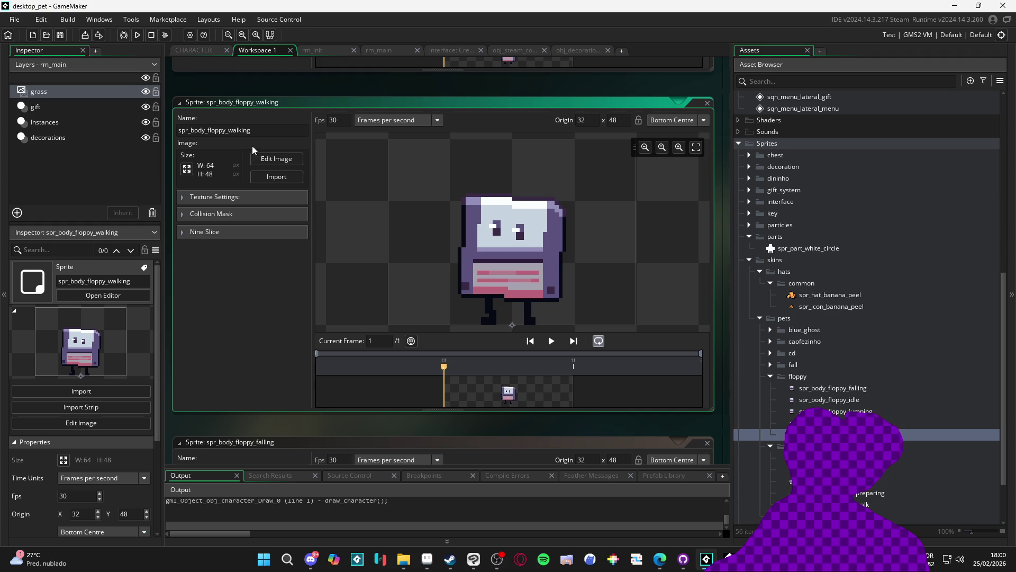
pyautogui.click(276, 176)
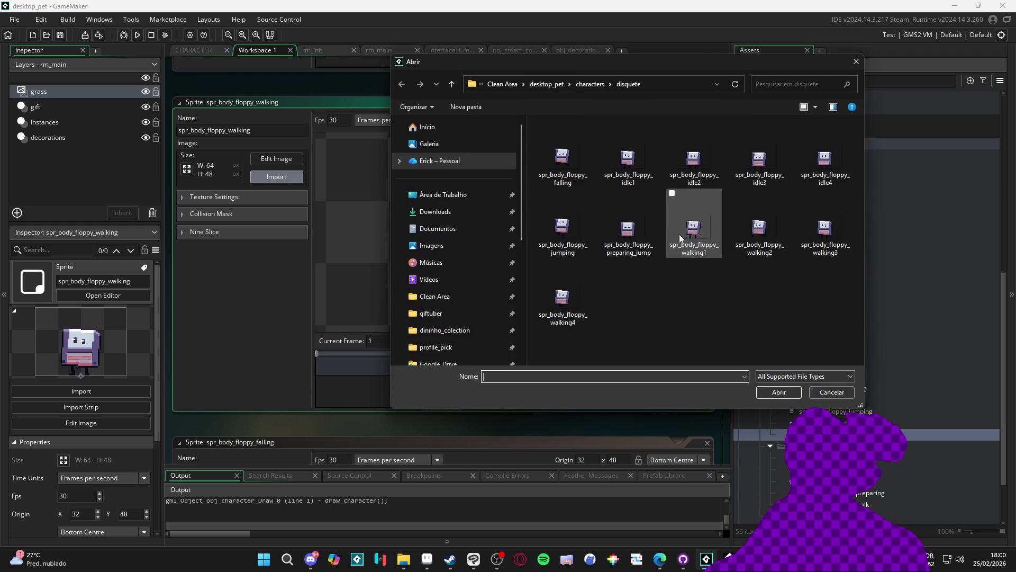
pyautogui.click(680, 238)
pyautogui.keyDown('shift'); pyautogui.click(562, 304); pyautogui.keyUp('shift')
pyautogui.click(778, 392)
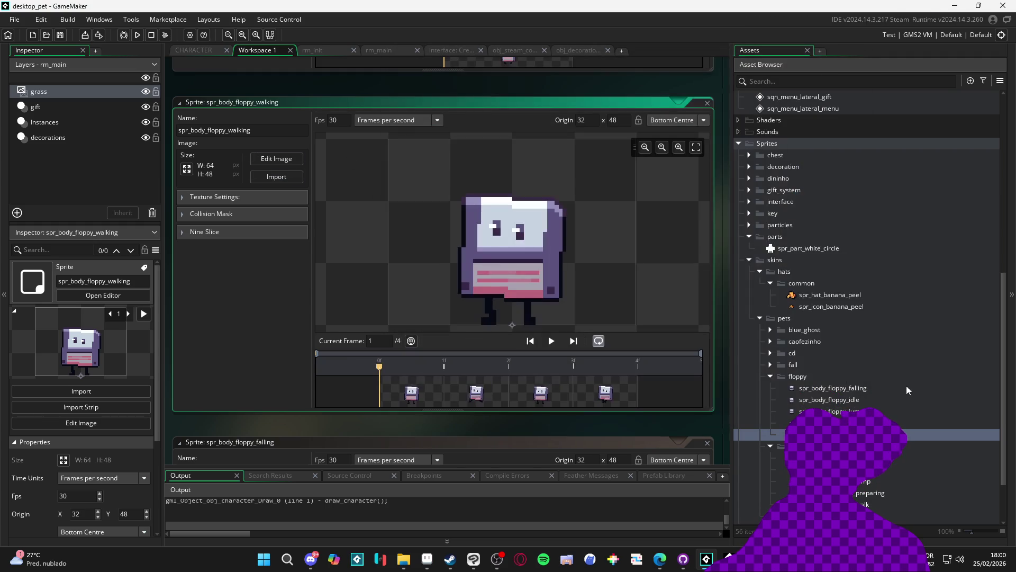
pyautogui.click(770, 376)
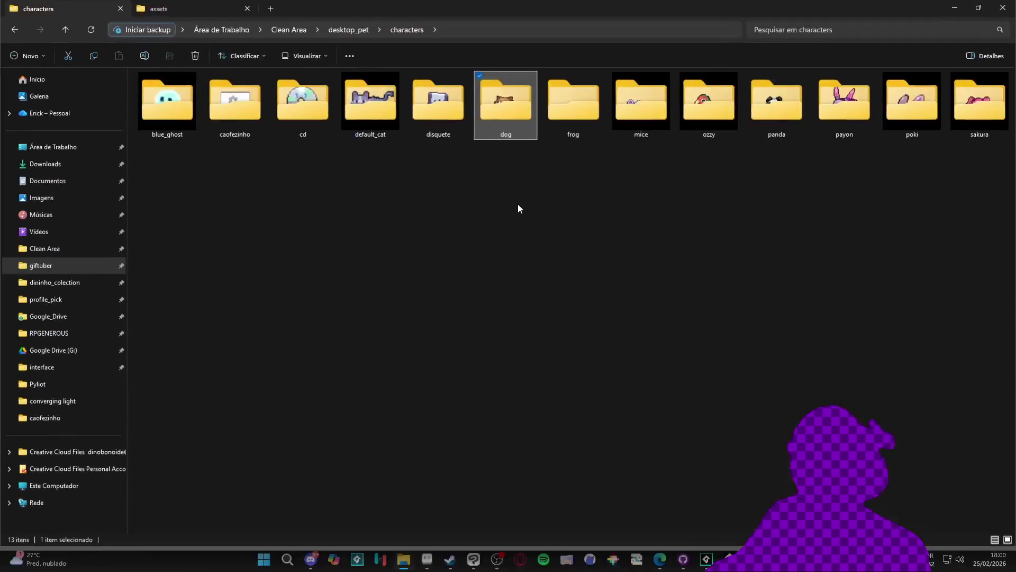
# Open the dog folder in characters and load dog.aseprite into Aseprite.
pyautogui.doubleClick(513, 126)
pyautogui.click(154, 90)
pyautogui.doubleClick(186, 92)
# Play the dog's 11-frame animation from the first idle frame, then minimize Aseprite.
pyautogui.scroll(4, 554, 192)
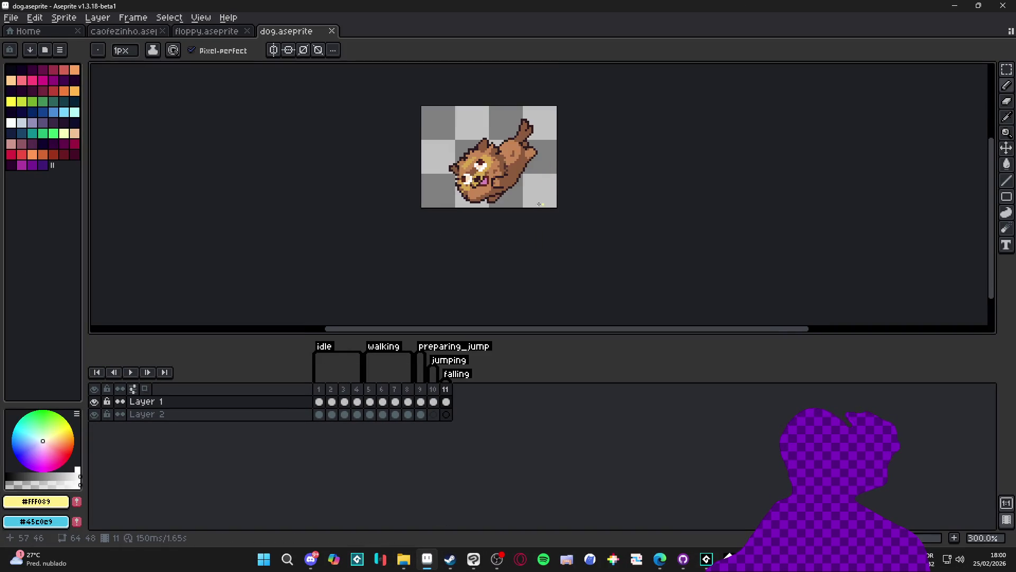
pyautogui.click(320, 390)
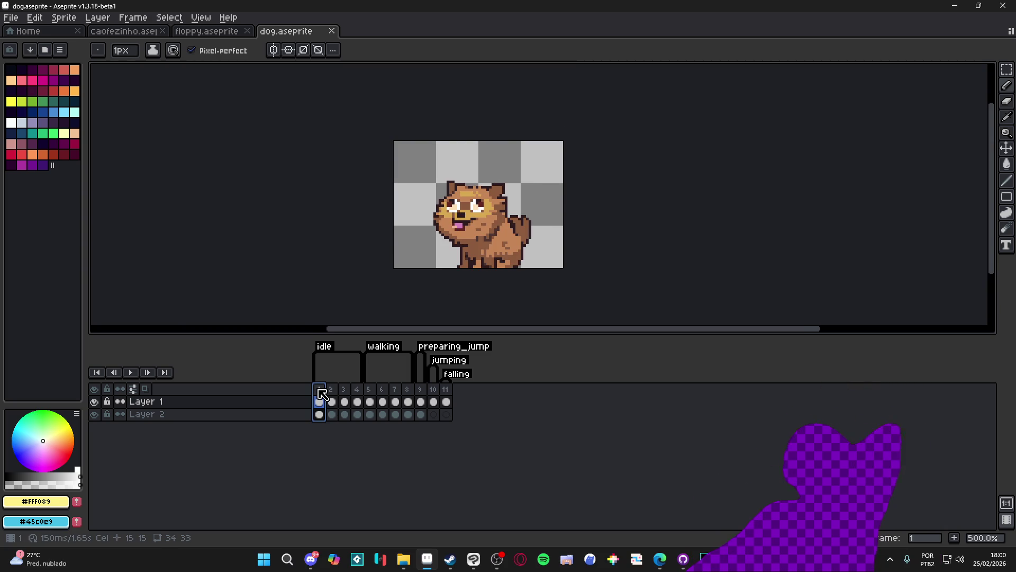
pyautogui.click(130, 372)
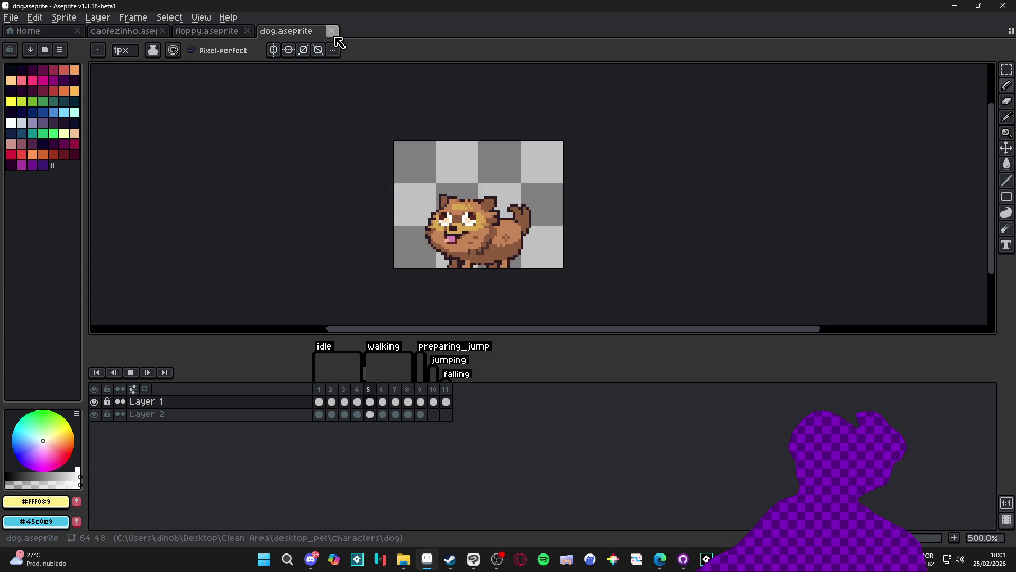
pyautogui.click(978, 5)
# Find the export - Copia batch file in the disquete folder and copy it.
pyautogui.click(910, 22)
pyautogui.click(414, 245)
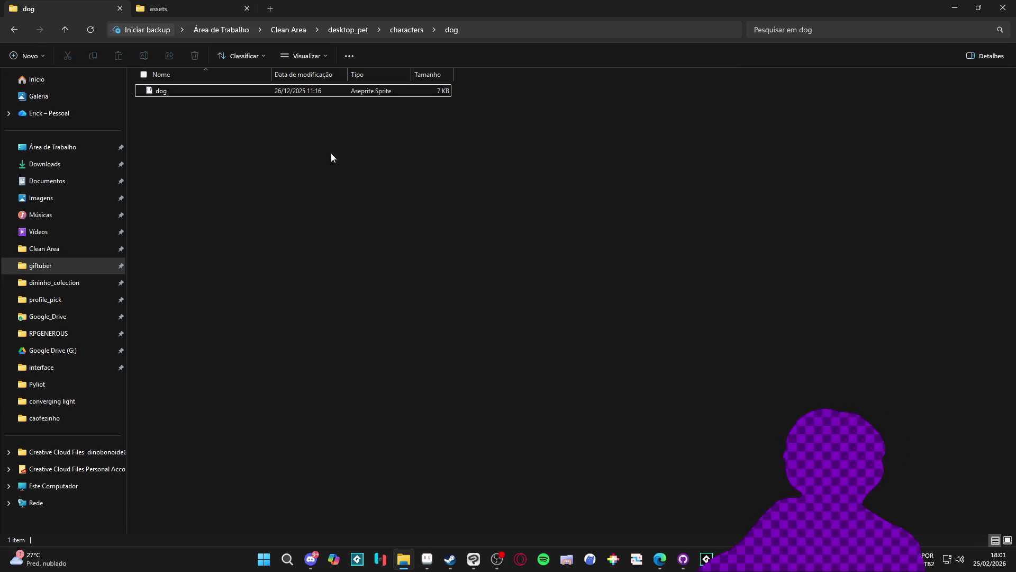
pyautogui.click(241, 91)
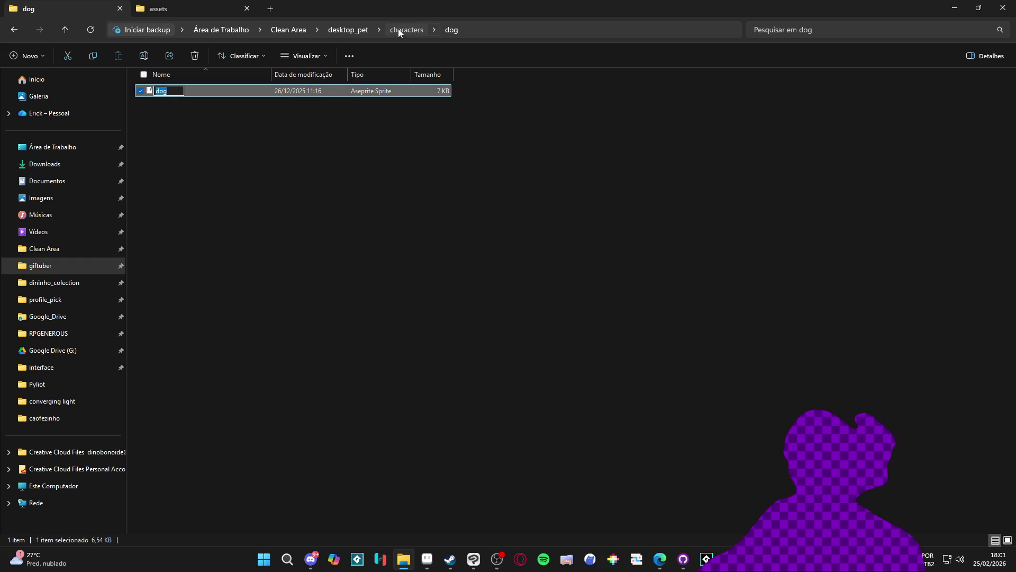
pyautogui.click(398, 30)
pyautogui.click(233, 106)
pyautogui.doubleClick(232, 106)
pyautogui.click(233, 106)
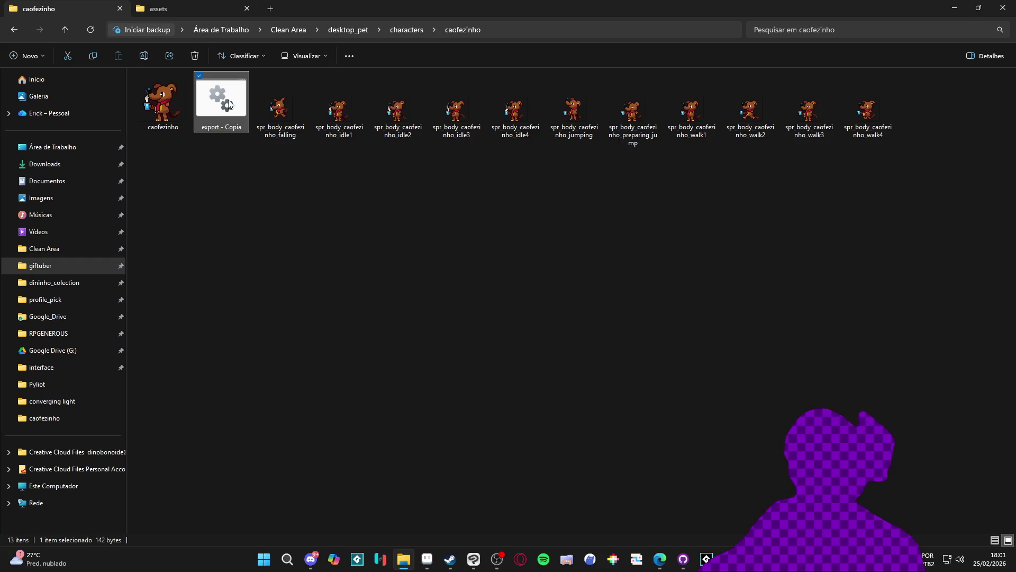
pyautogui.click(14, 29)
pyautogui.click(274, 198)
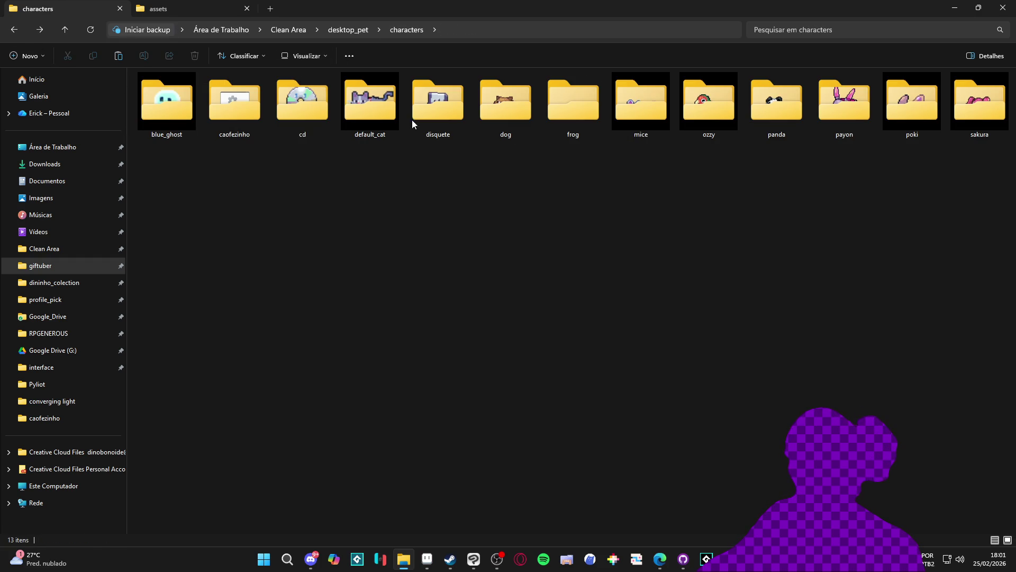
pyautogui.click(374, 99)
pyautogui.doubleClick(420, 105)
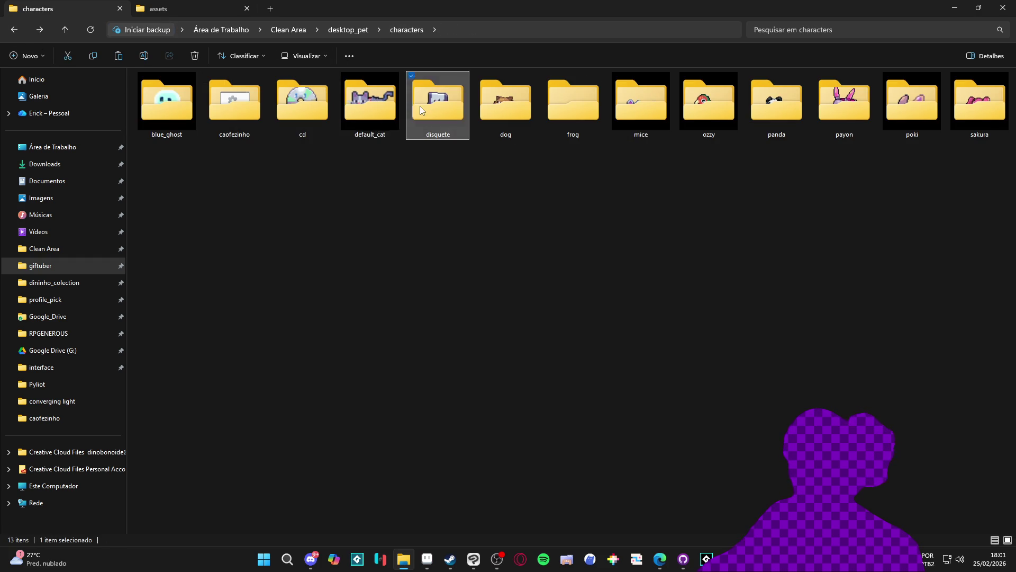
pyautogui.click(190, 94)
# Paste the export - Copia batch file into the dog folder.
pyautogui.click(65, 30)
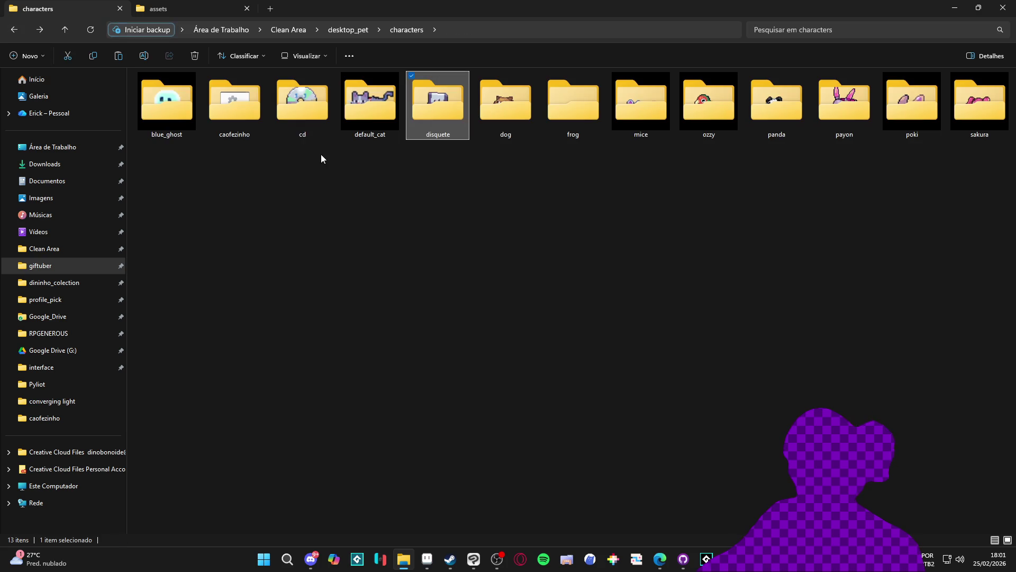
pyautogui.doubleClick(505, 101)
pyautogui.hotkey('ctrl', 'v')
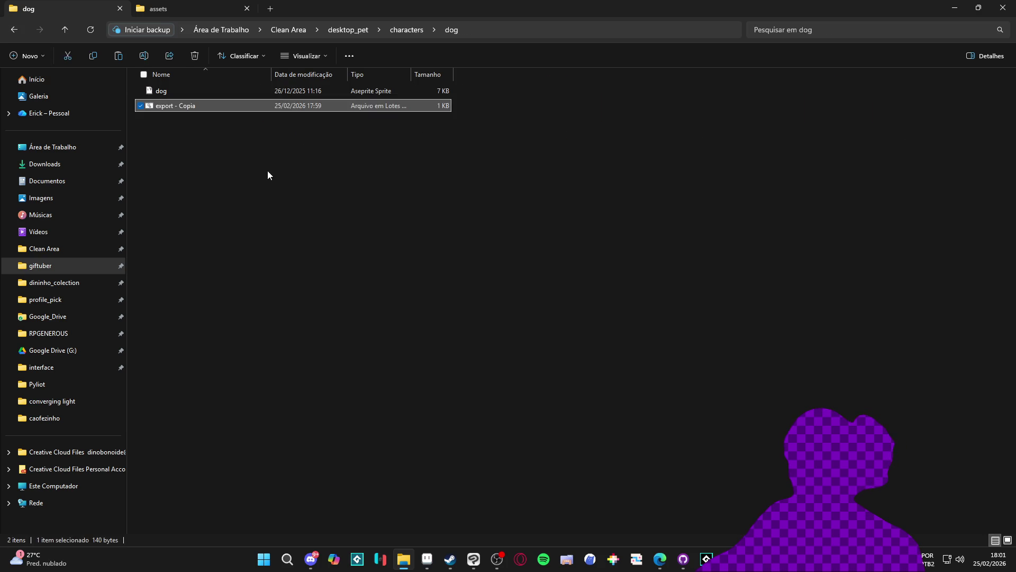
# Rename the dog sprite file to toby.
pyautogui.rightClick(174, 91)
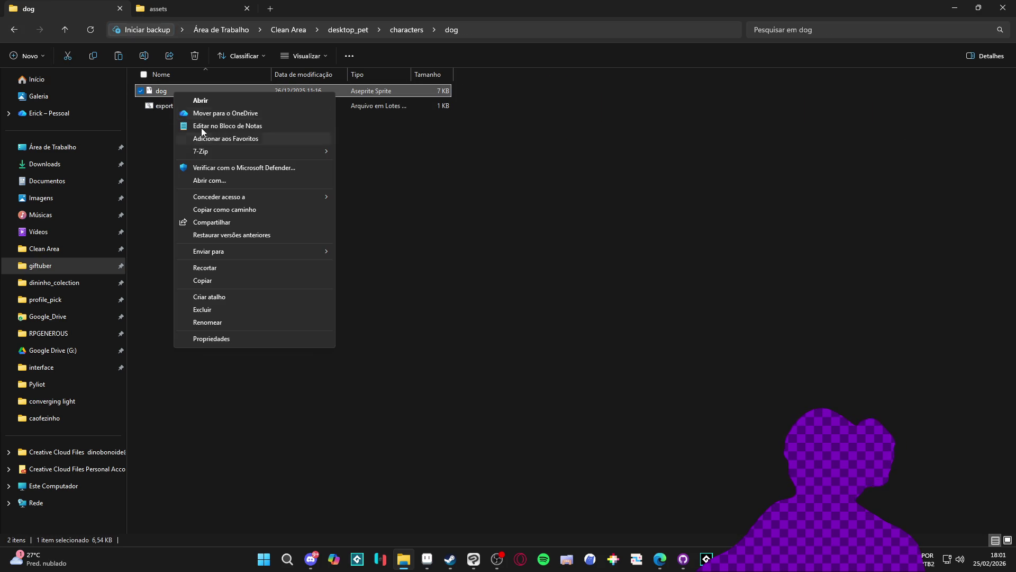
pyautogui.click(165, 91)
pyautogui.write('toby')
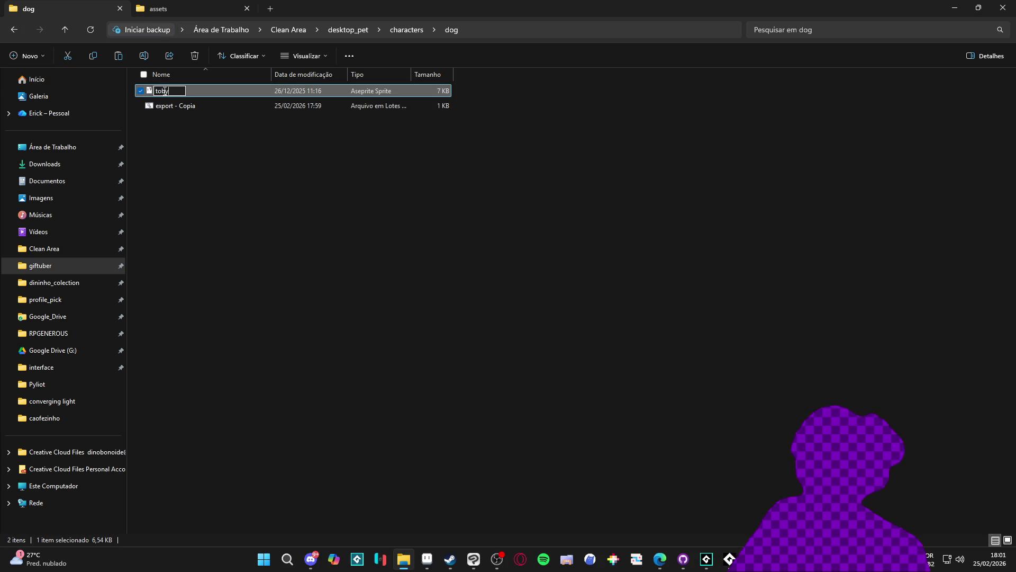
pyautogui.click(221, 148)
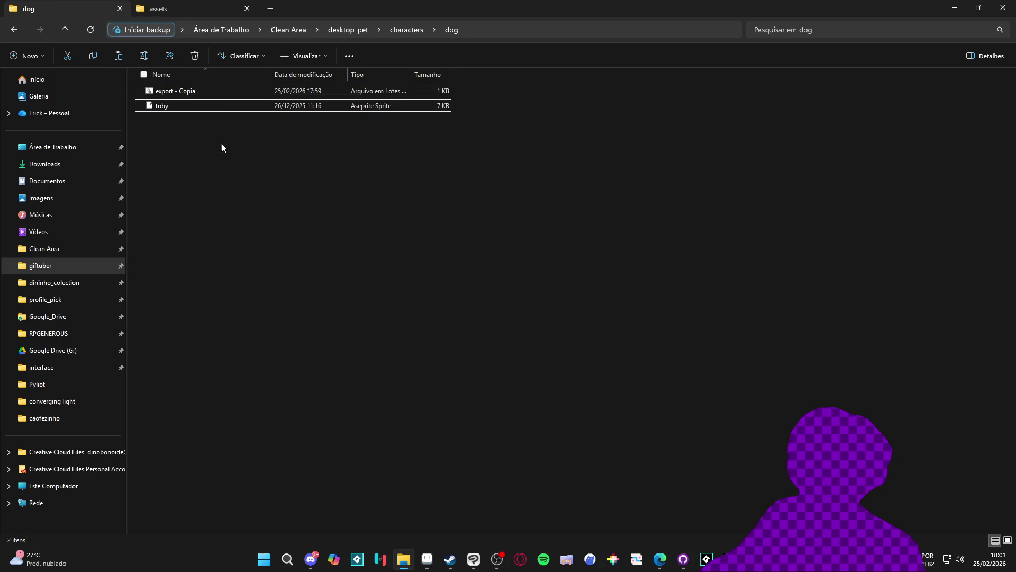
# Open the export - Copia batch file for editing.
pyautogui.rightClick(193, 105)
pyautogui.rightClick(183, 88)
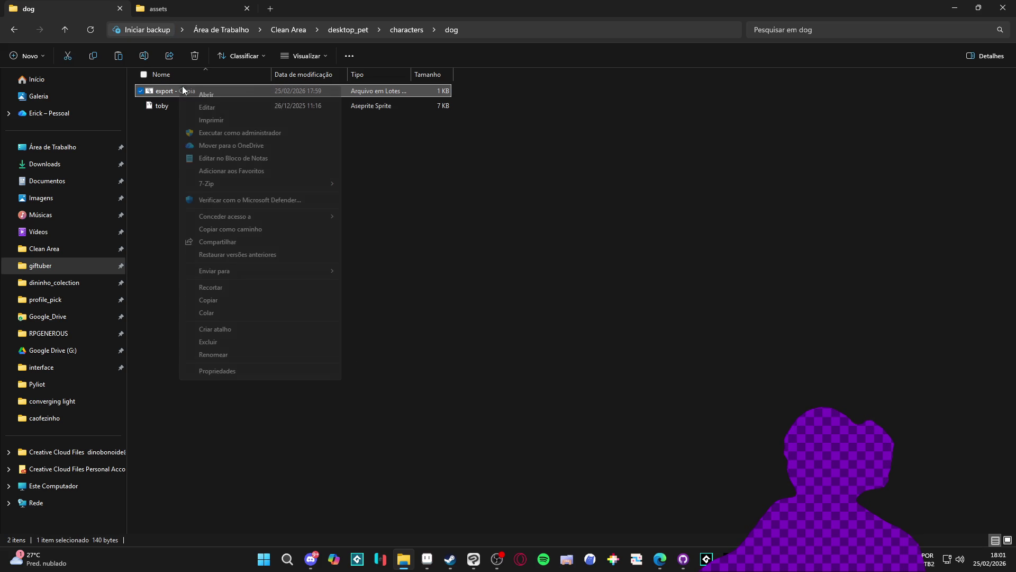
pyautogui.click(260, 109)
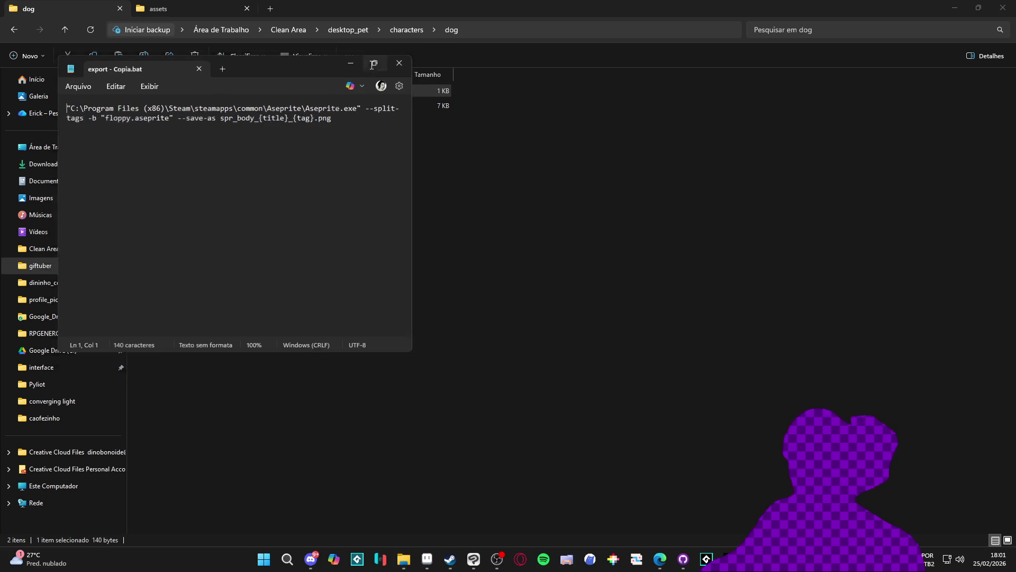
# Replace floppy with toby in the export script so it targets toby.aseprite, then close it.
pyautogui.click(373, 64)
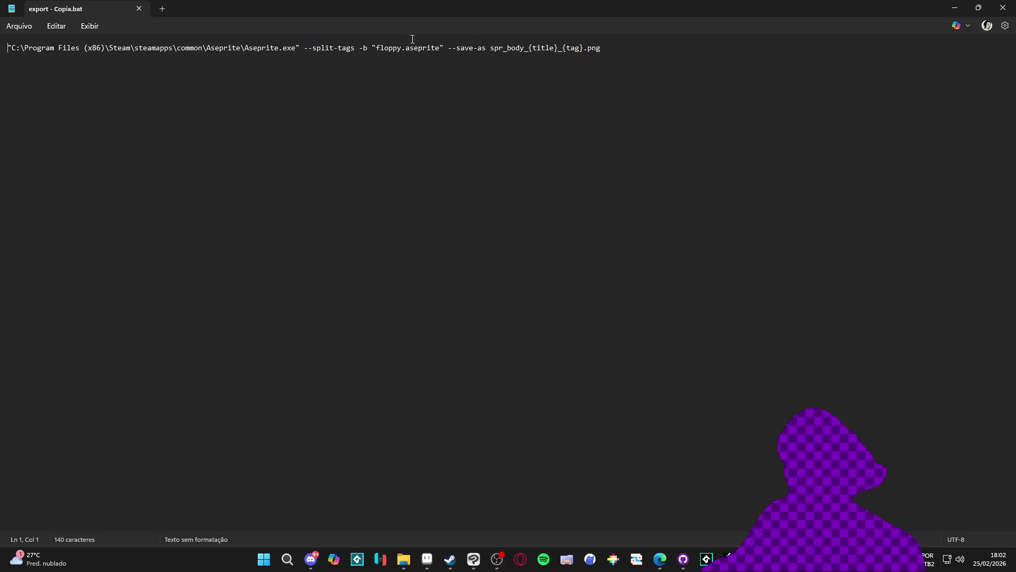
pyautogui.doubleClick(388, 48)
pyautogui.write('toby')
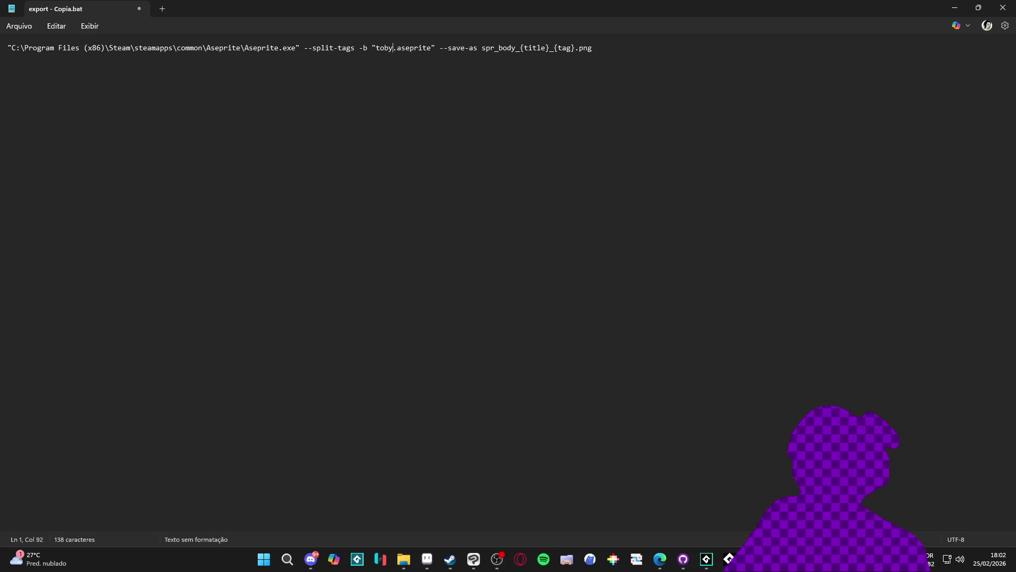
pyautogui.click(1002, 7)
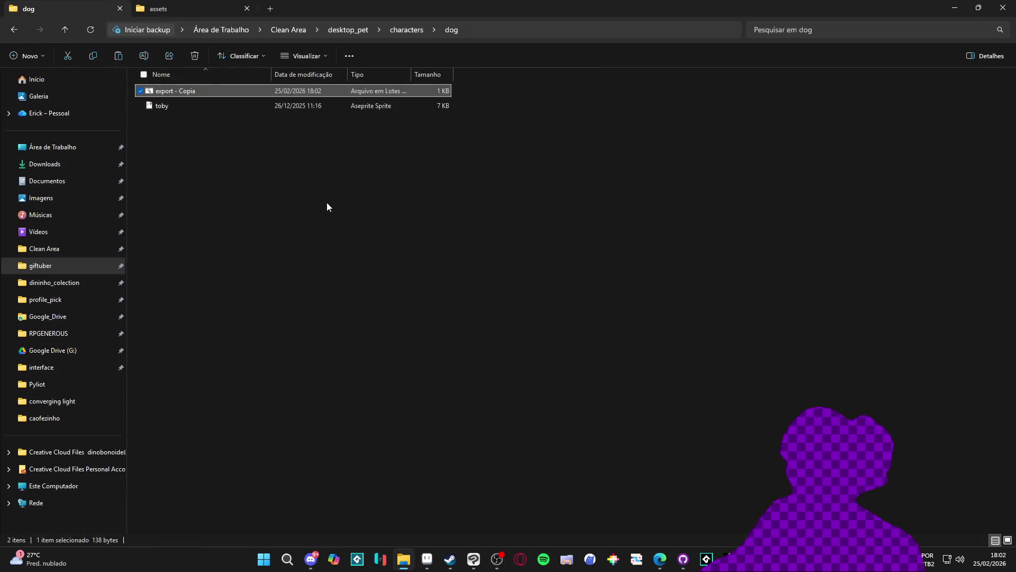
# Run export - Copia to generate the 11 spr_body_toby PNG frames in the dog folder.
pyautogui.doubleClick(205, 90)
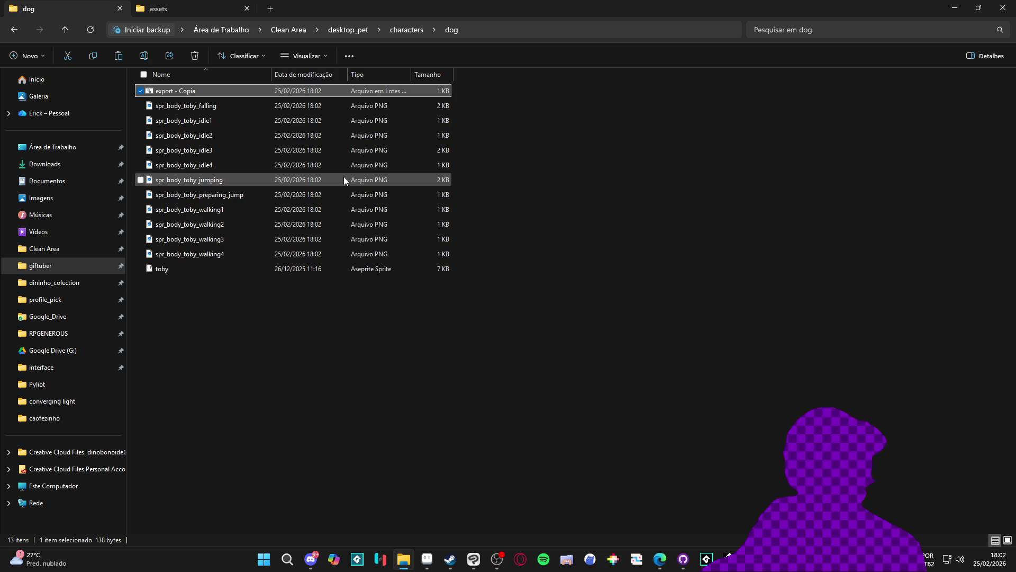
pyautogui.keyDown('ctrl'); pyautogui.scroll(3, 319, 142); pyautogui.keyUp('ctrl')
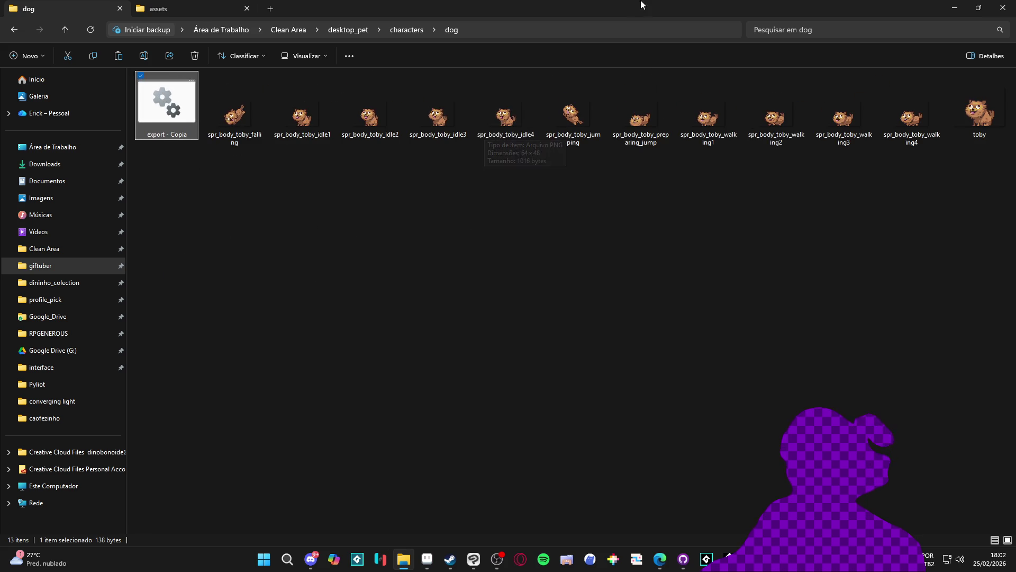
pyautogui.hotkey('alt', 'Tab')
pyautogui.scroll(1, 762, 394)
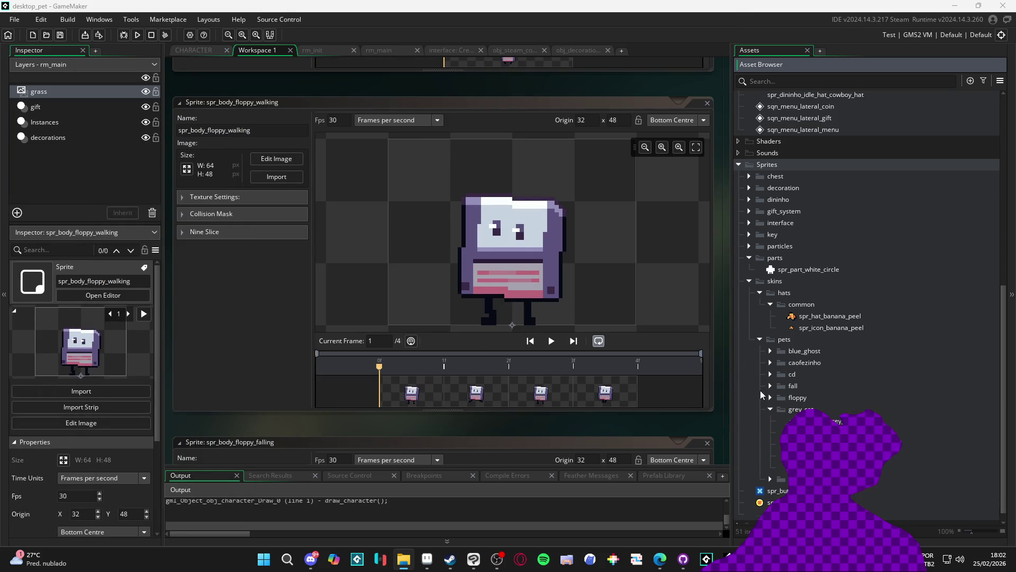
# Collapse grey_cat and create a new subfolder inside pets for the toby sprites.
pyautogui.click(771, 409)
pyautogui.rightClick(791, 371)
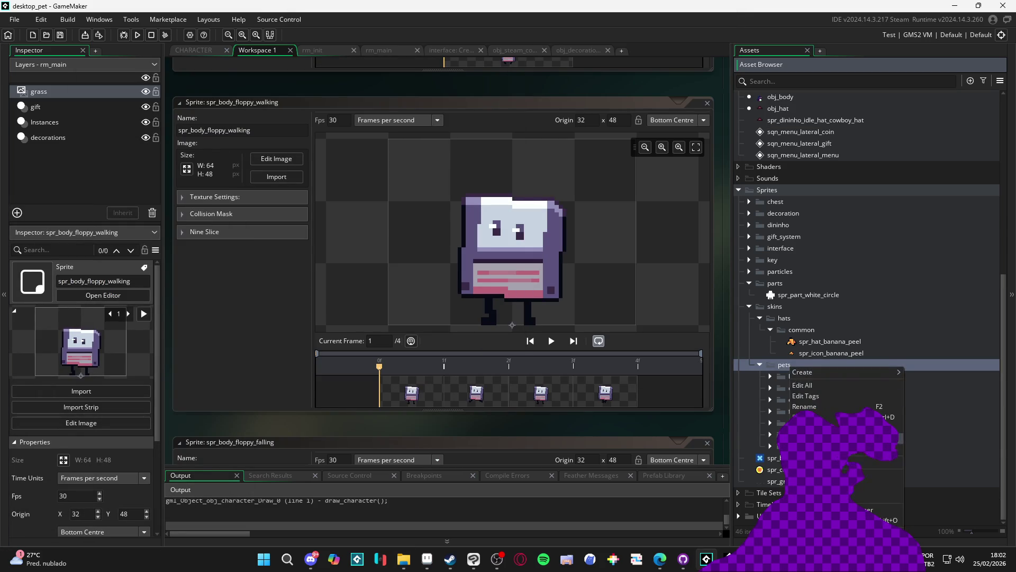
pyautogui.click(896, 460)
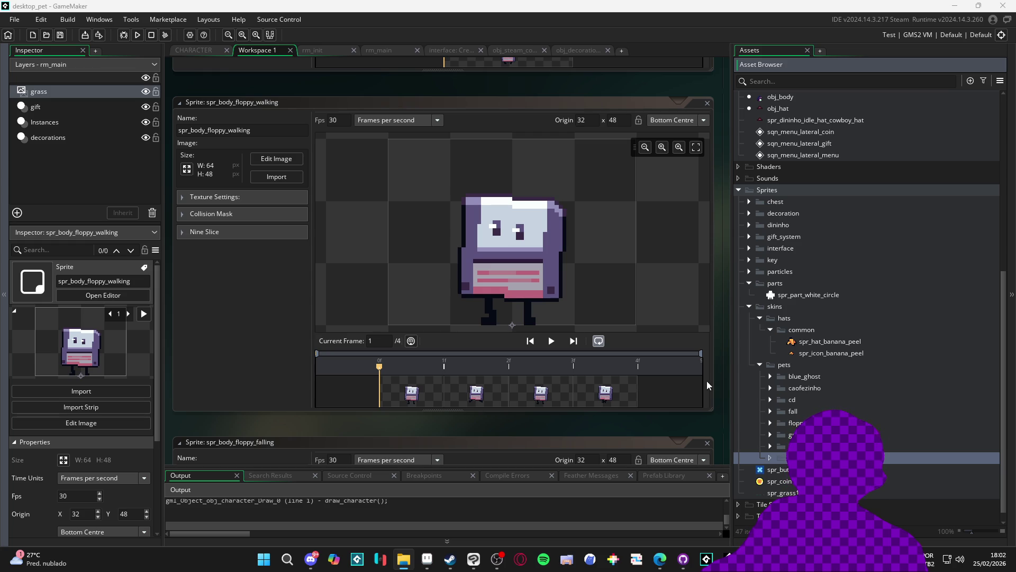
pyautogui.click(770, 457)
# Look through the toby sprites and open spr_body_toby_falling in the sprite editor.
pyautogui.doubleClick(868, 504)
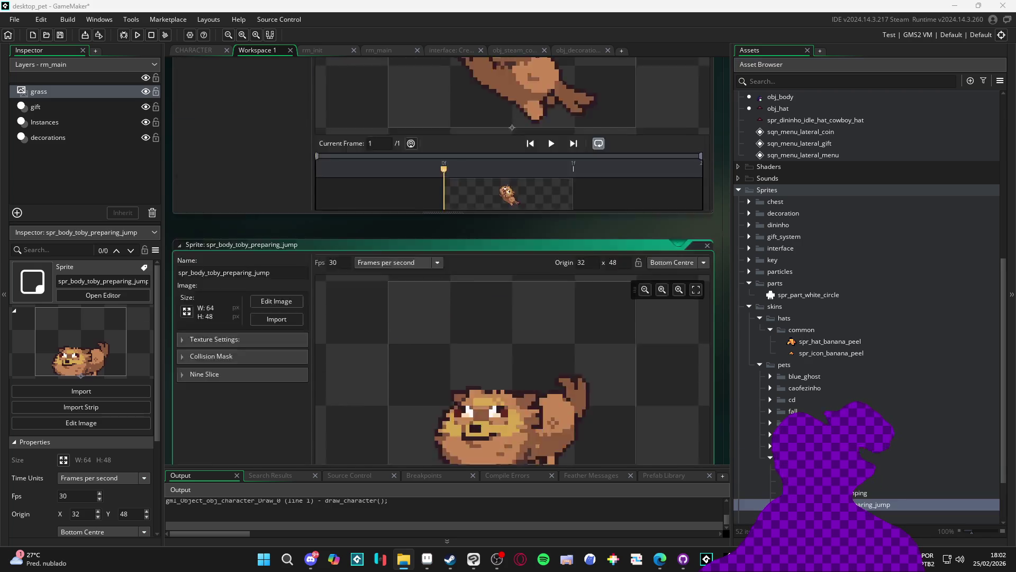
pyautogui.scroll(-3, 868, 450)
pyautogui.click(825, 418)
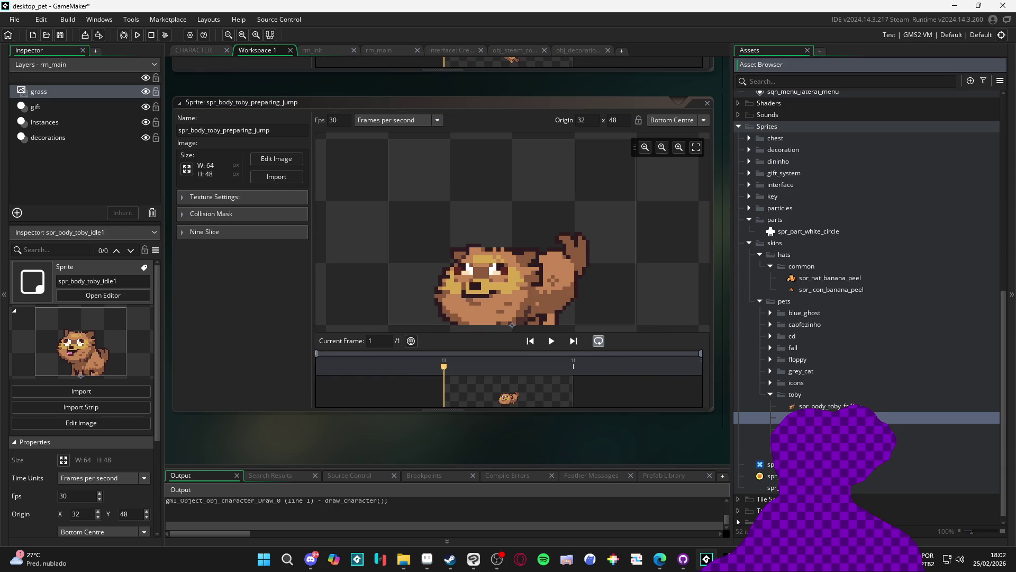
pyautogui.click(899, 440)
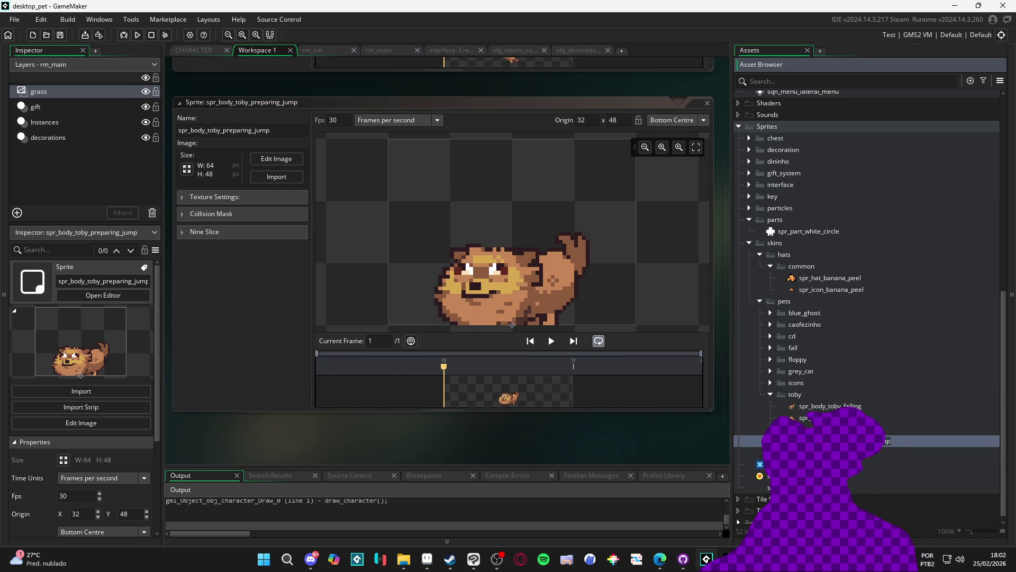
pyautogui.click(874, 457)
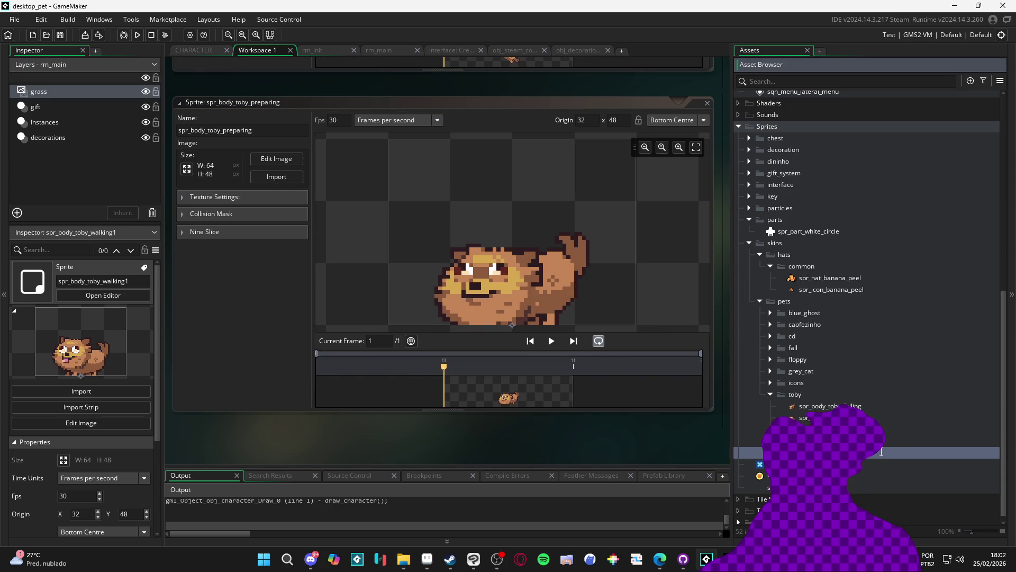
pyautogui.click(826, 406)
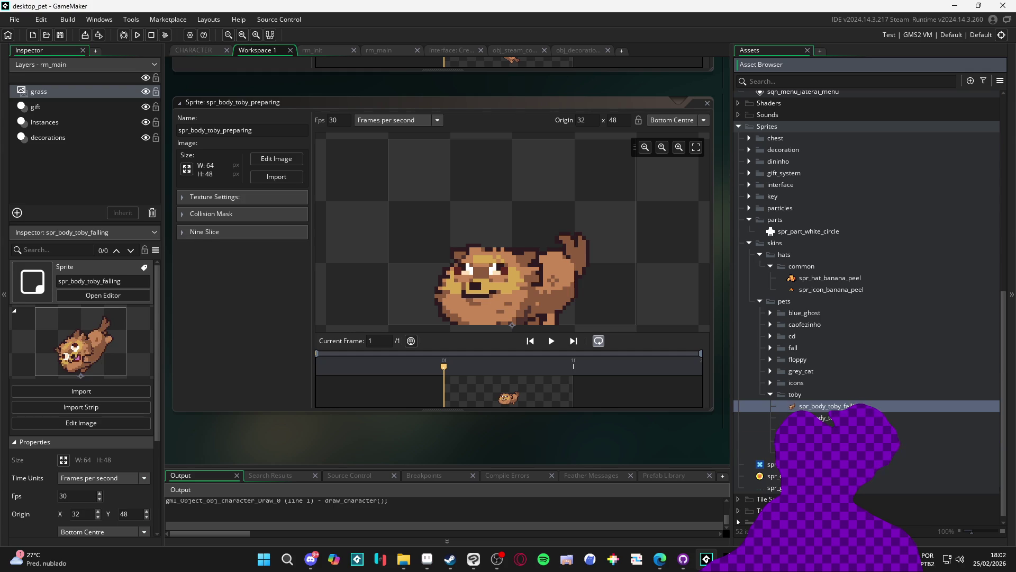
pyautogui.doubleClick(842, 405)
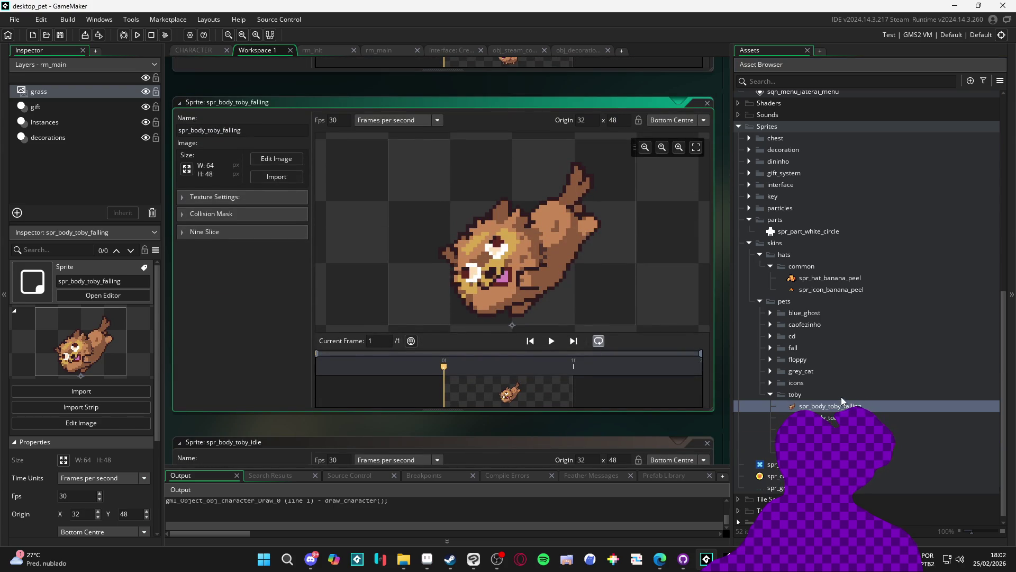
pyautogui.click(851, 418)
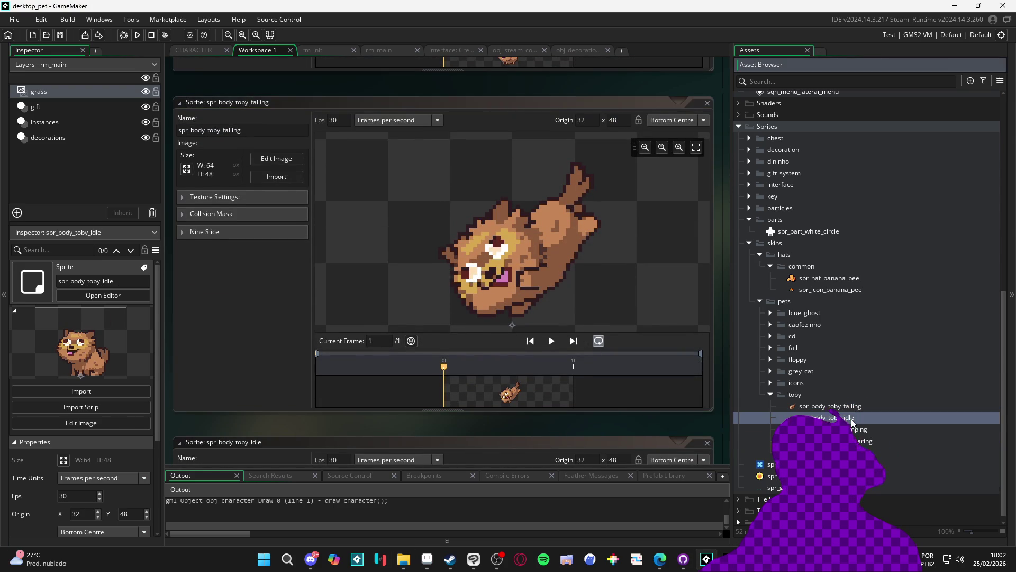
pyautogui.click(428, 559)
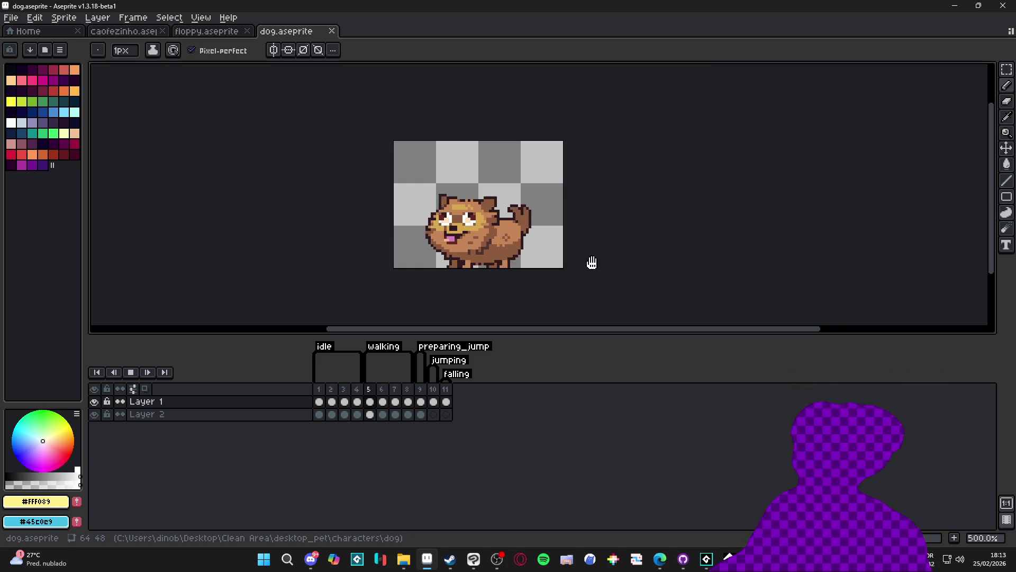
# Import idle1–idle4 from characters/dog into spr_body_toby_idle.
pyautogui.click(955, 9)
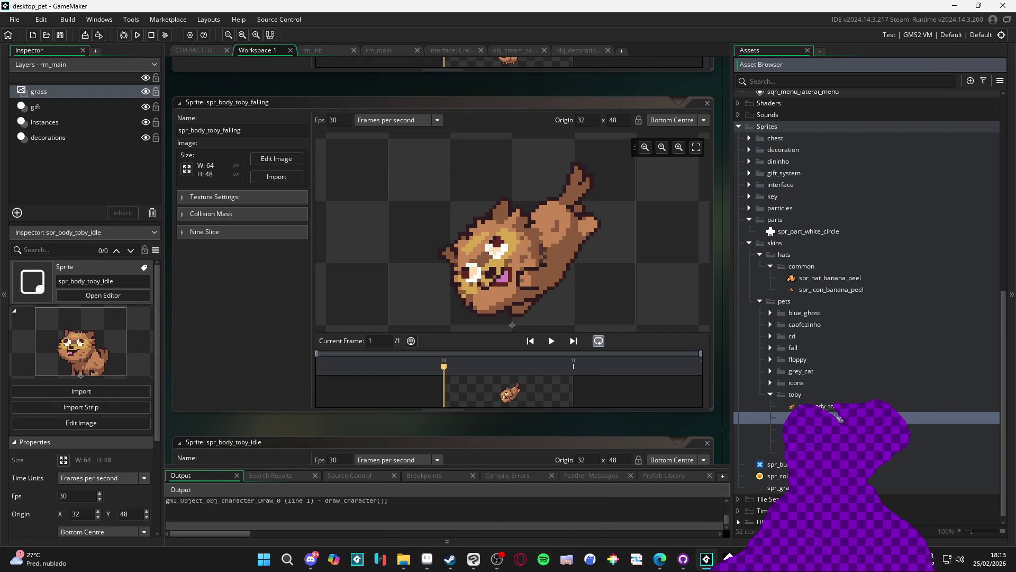
pyautogui.scroll(-5, 443, 264)
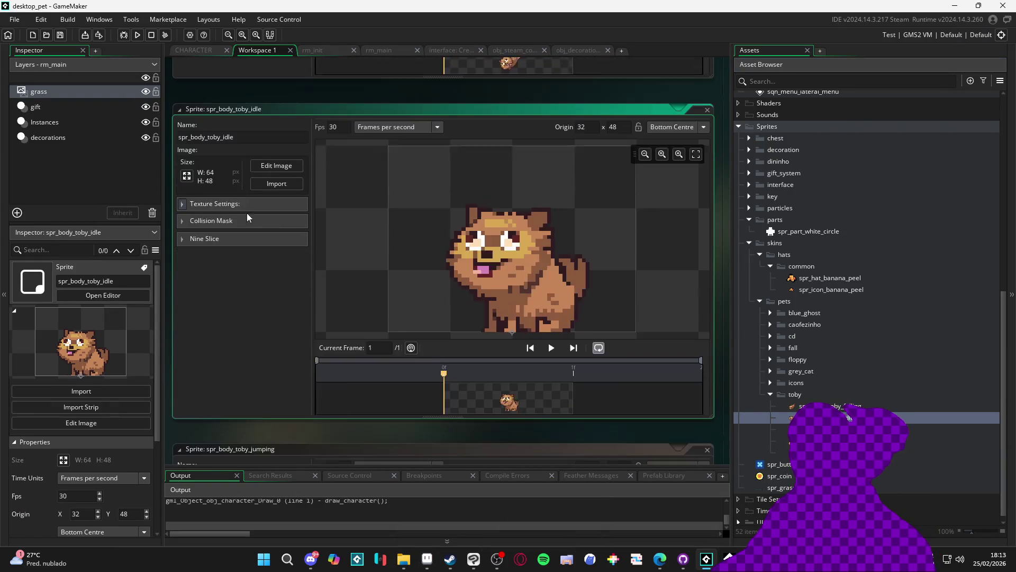
pyautogui.click(276, 177)
pyautogui.click(591, 83)
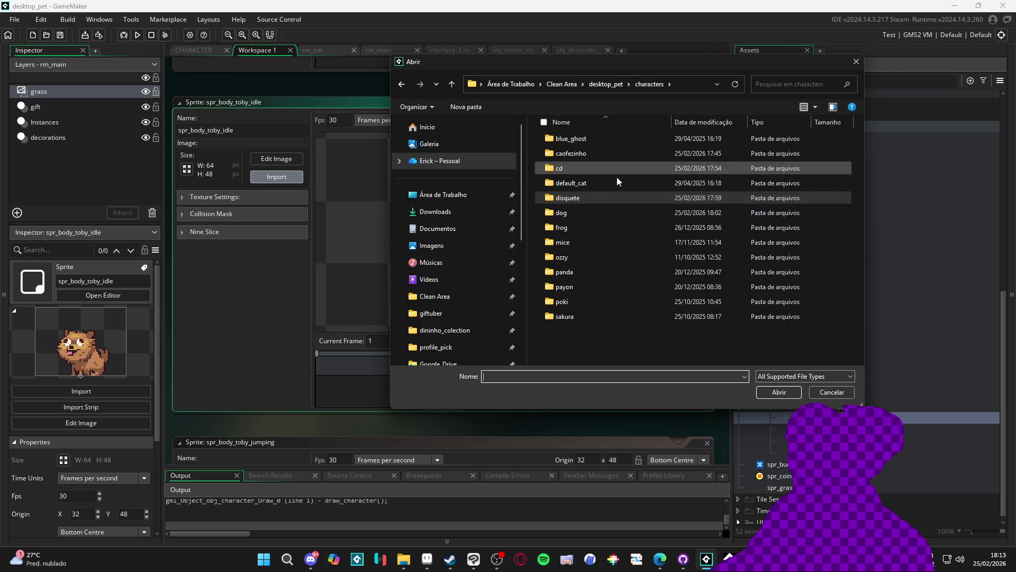
pyautogui.click(585, 214)
pyautogui.press('Up')
pyautogui.press('Up')
pyautogui.doubleClick(583, 217)
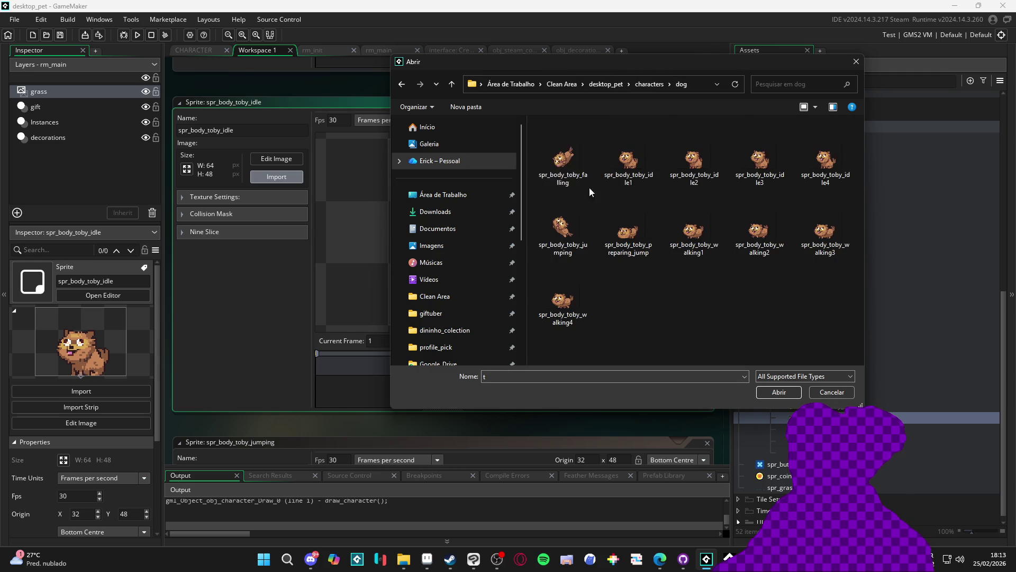
pyautogui.moveTo(683, 61)
pyautogui.mouseDown()
pyautogui.moveTo(789, 100)
pyautogui.moveTo(772, 306)
pyautogui.moveTo(704, 356)
pyautogui.moveTo(686, 92)
pyautogui.mouseUp()
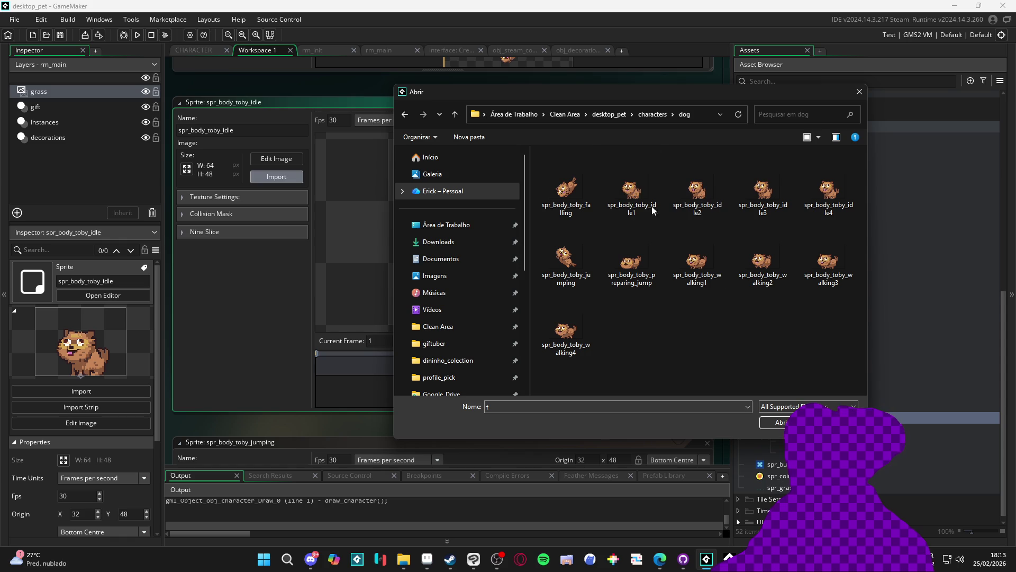
pyautogui.click(629, 197)
pyautogui.keyDown('shift'); pyautogui.click(828, 196); pyautogui.keyUp('shift')
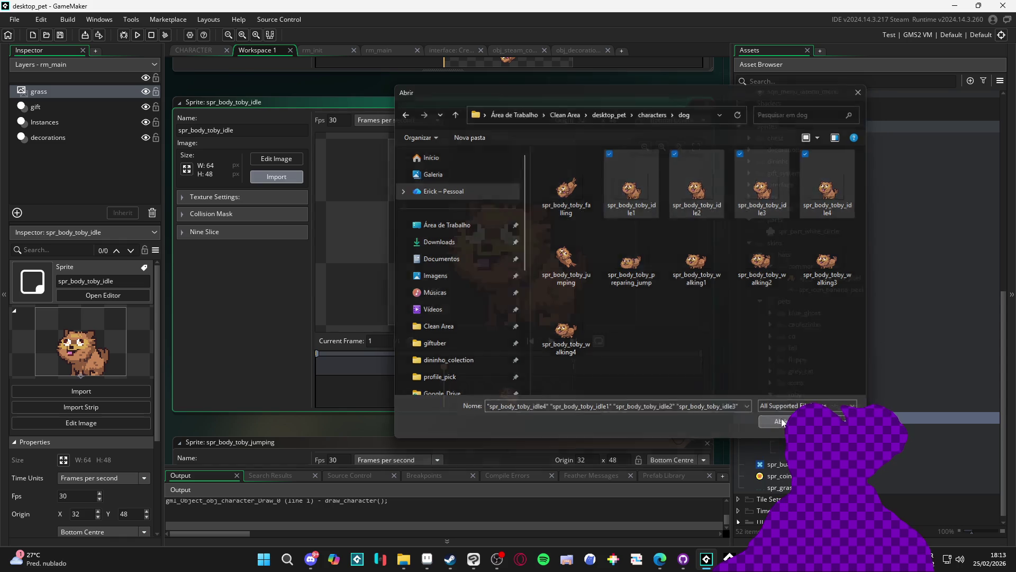
pyautogui.click(781, 422)
pyautogui.scroll(-5, 571, 251)
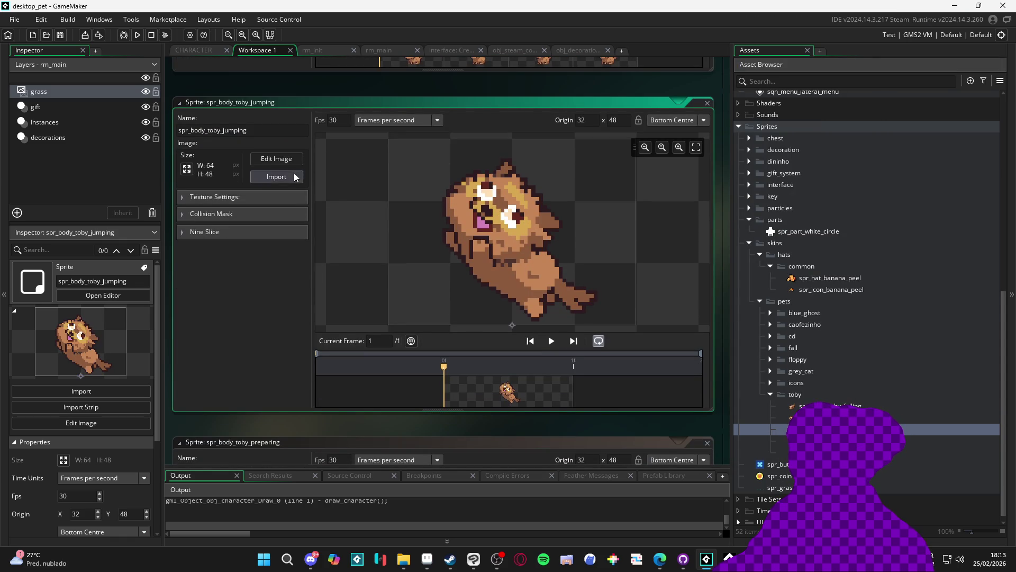
# Import the jumping dog PNG into spr_body_toby_jumping.
pyautogui.click(295, 175)
pyautogui.doubleClick(566, 259)
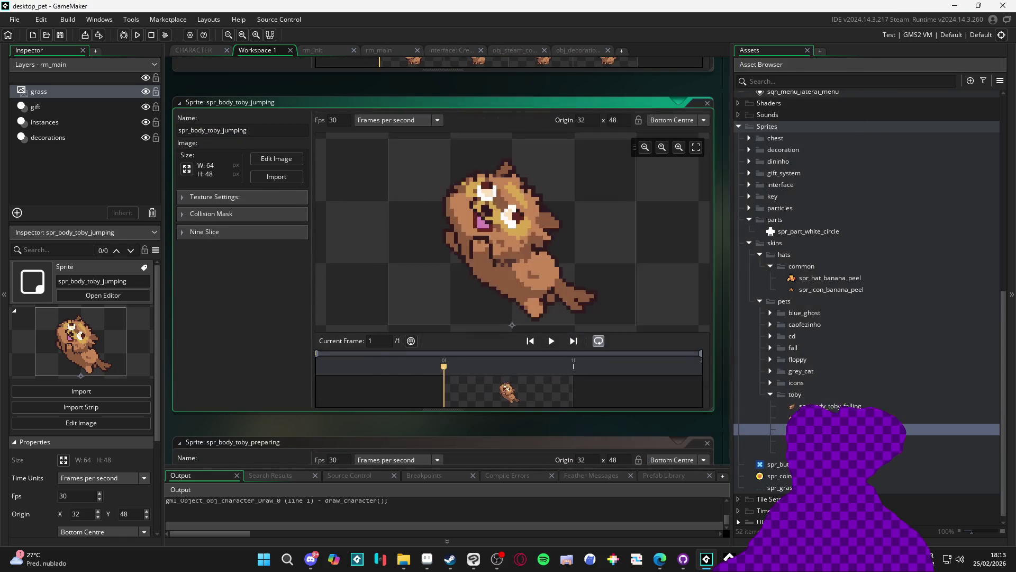
pyautogui.scroll(5, 445, 154)
# Import walking1–walking4 into spr_body_toby_walking and collapse the toby folder.
pyautogui.click(276, 176)
pyautogui.click(698, 254)
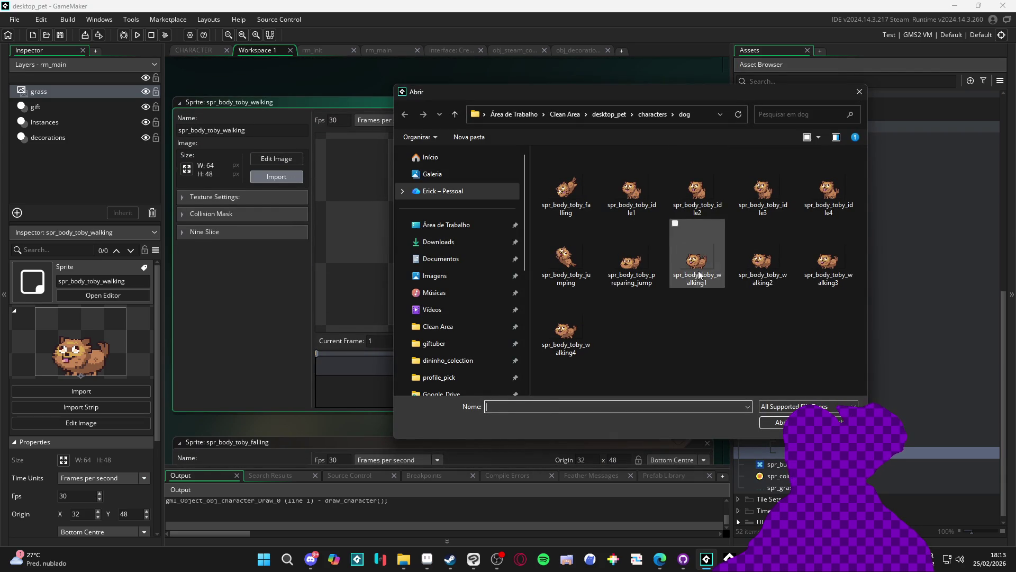
pyautogui.keyDown('ctrl'); pyautogui.click(566, 323); pyautogui.keyUp('ctrl')
pyautogui.keyDown('ctrl'); pyautogui.keyDown('shift'); pyautogui.click(829, 254); pyautogui.keyUp('shift'); pyautogui.keyUp('ctrl')
pyautogui.click(773, 422)
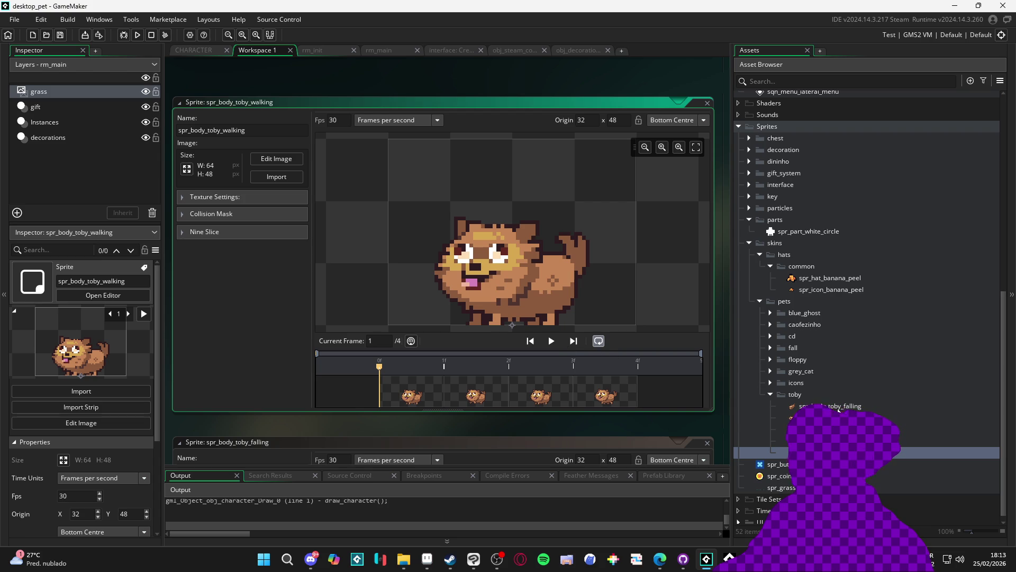
pyautogui.click(769, 395)
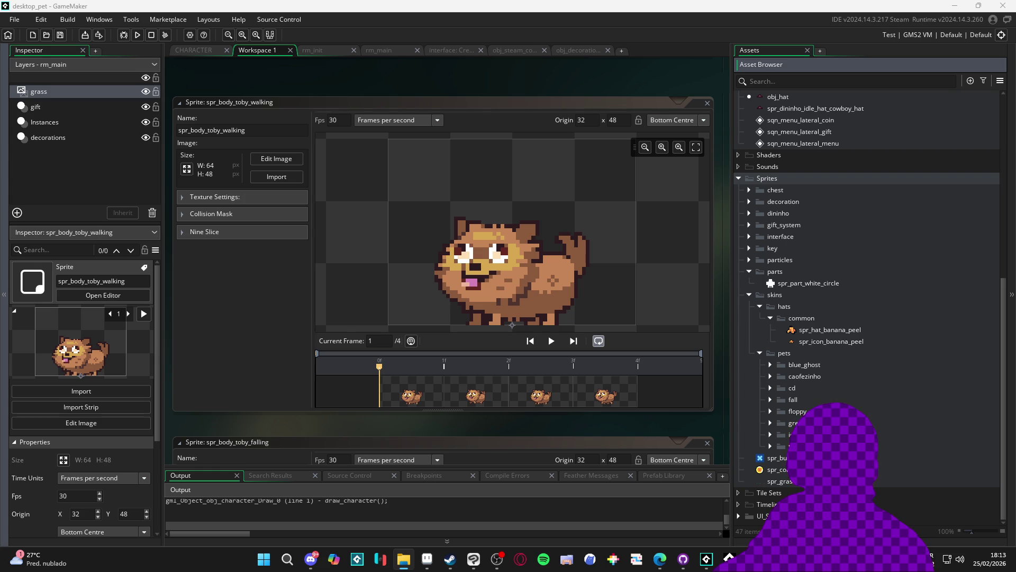
pyautogui.click(404, 559)
pyautogui.doubleClick(635, 237)
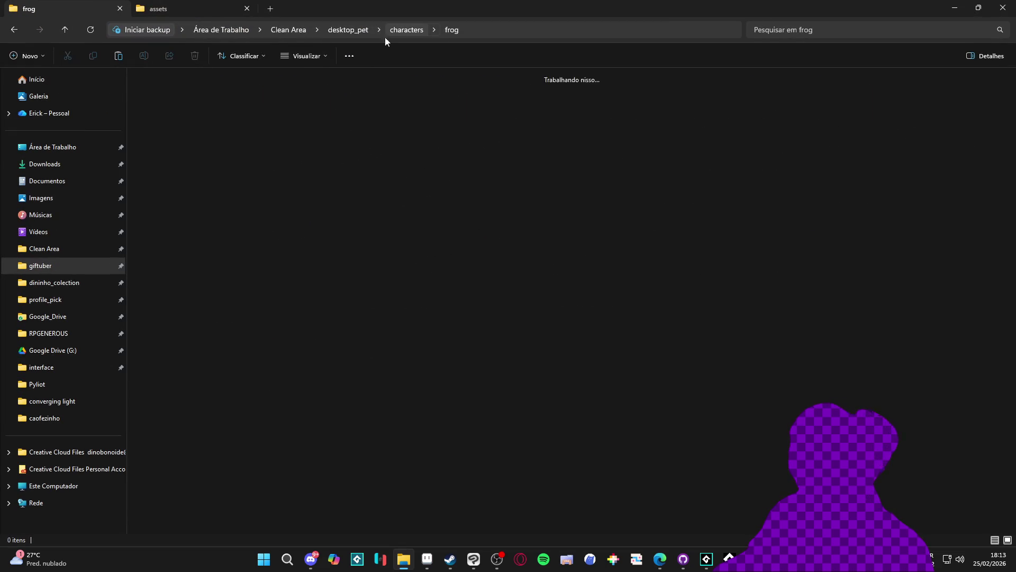
# Paste the export - Copia batch file into the characters/frog folder.
pyautogui.click(394, 30)
pyautogui.doubleClick(531, 109)
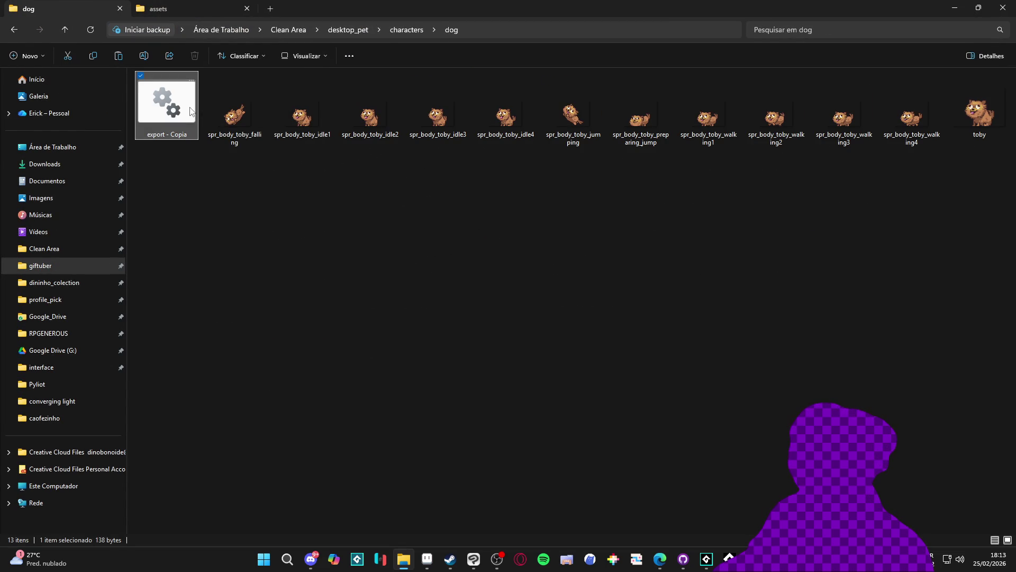
pyautogui.click(15, 30)
pyautogui.click(568, 125)
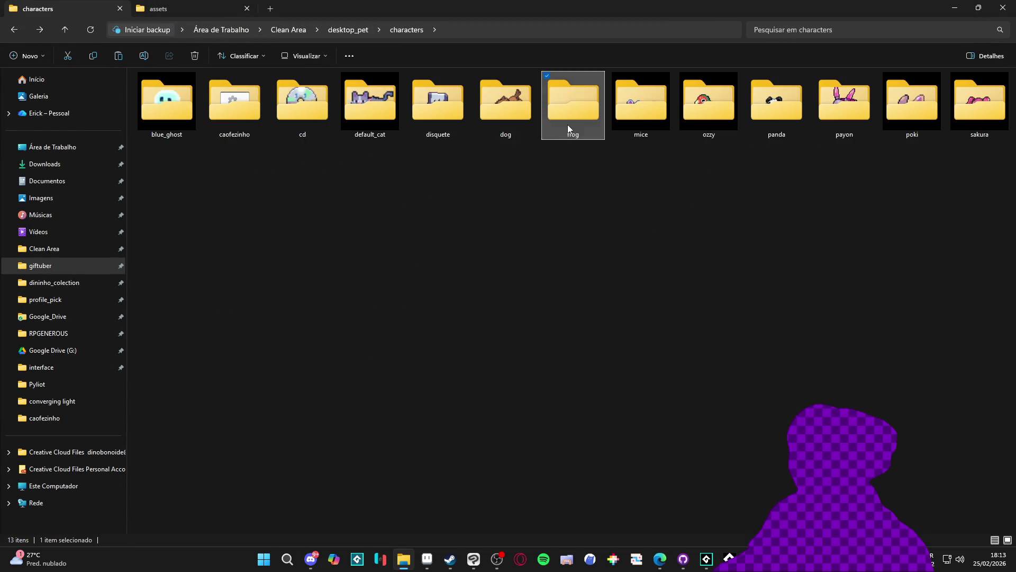
pyautogui.doubleClick(567, 125)
pyautogui.hotkey('ctrl', 'v')
pyautogui.rightClick(186, 96)
pyautogui.press('Escape')
# Inspect frog.aseprite's animation frames in Aseprite, then minimize it.
pyautogui.doubleClick(293, 108)
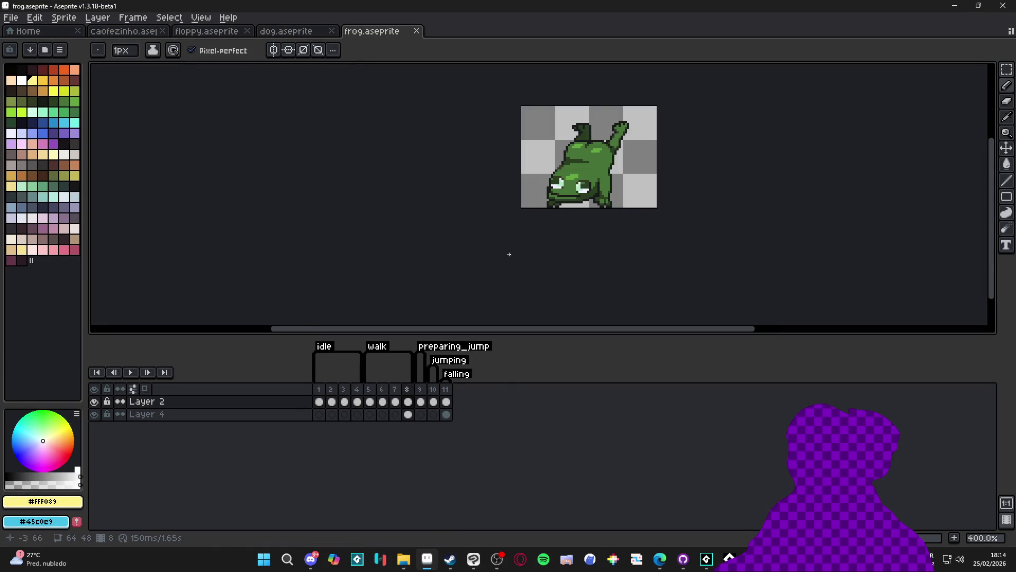
pyautogui.click(319, 389)
pyautogui.click(331, 389)
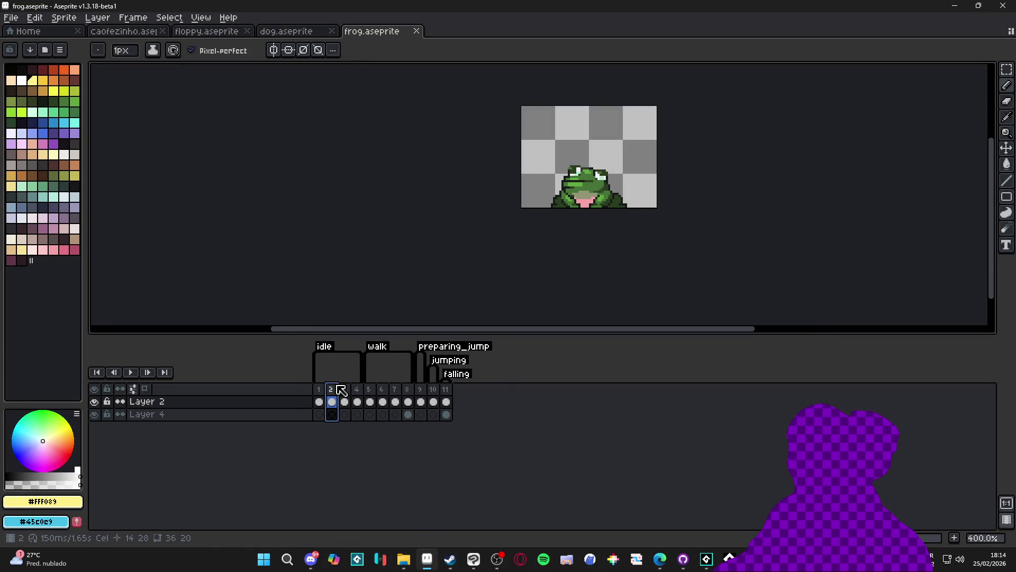
pyautogui.click(369, 389)
pyautogui.click(954, 6)
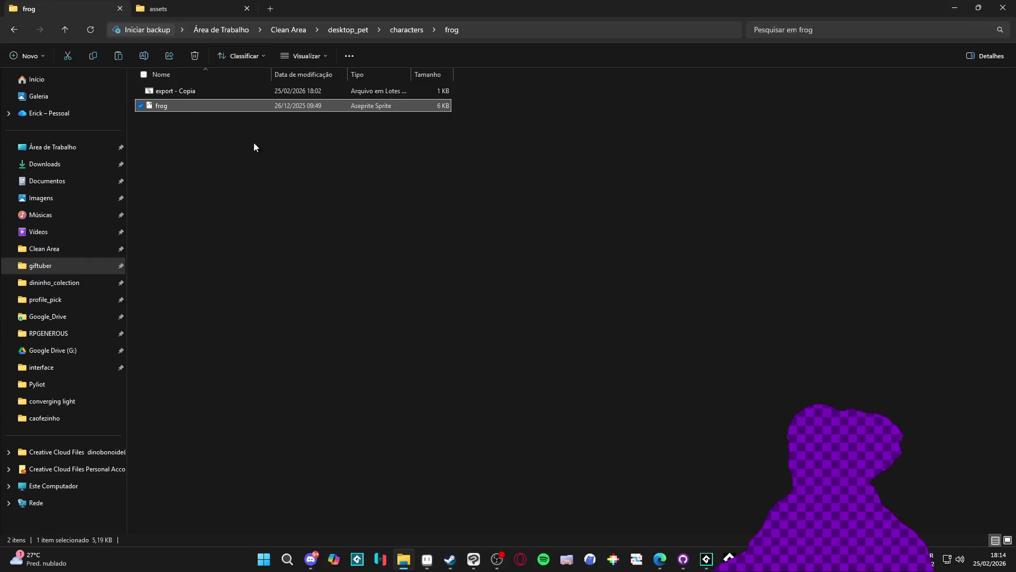
# Rename the frog sprite file to froggo and open export - Copia in Notepad.
pyautogui.click(182, 105)
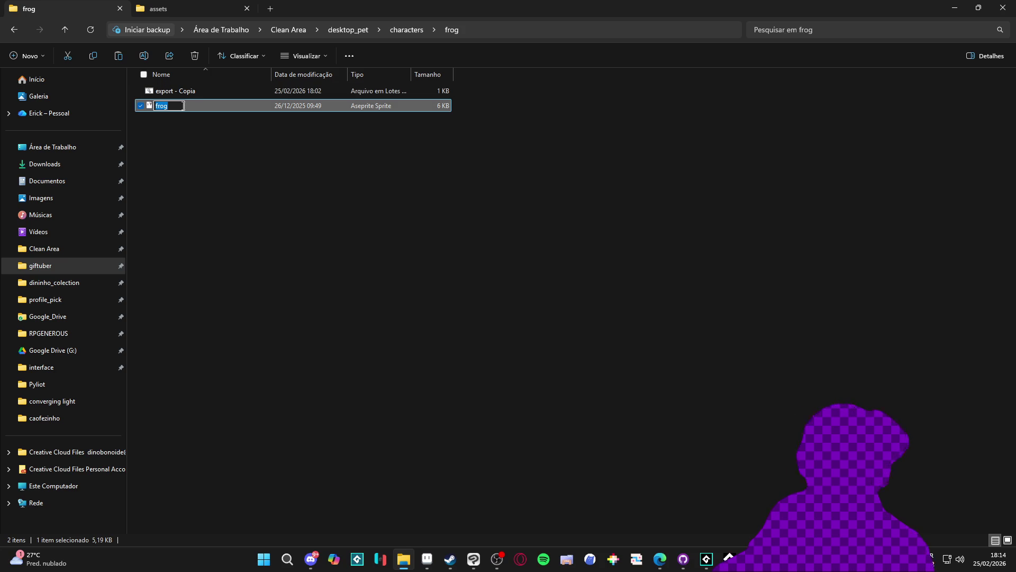
pyautogui.write('froggo')
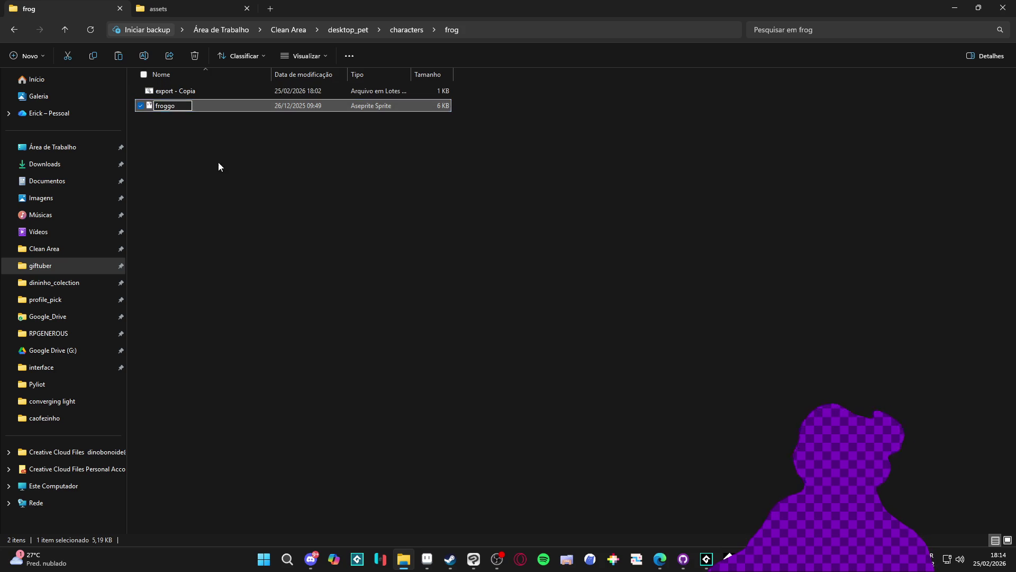
pyautogui.press('Return')
pyautogui.rightClick(208, 94)
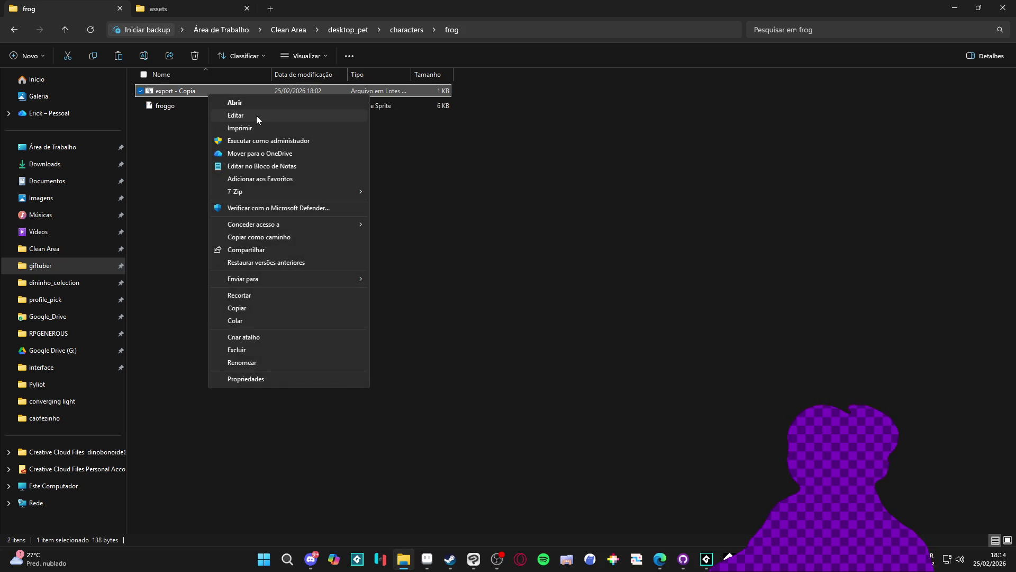
pyautogui.click(256, 115)
# Change toby to froggo in the export script, then run the batch file to export the frog frames.
pyautogui.doubleClick(337, 97)
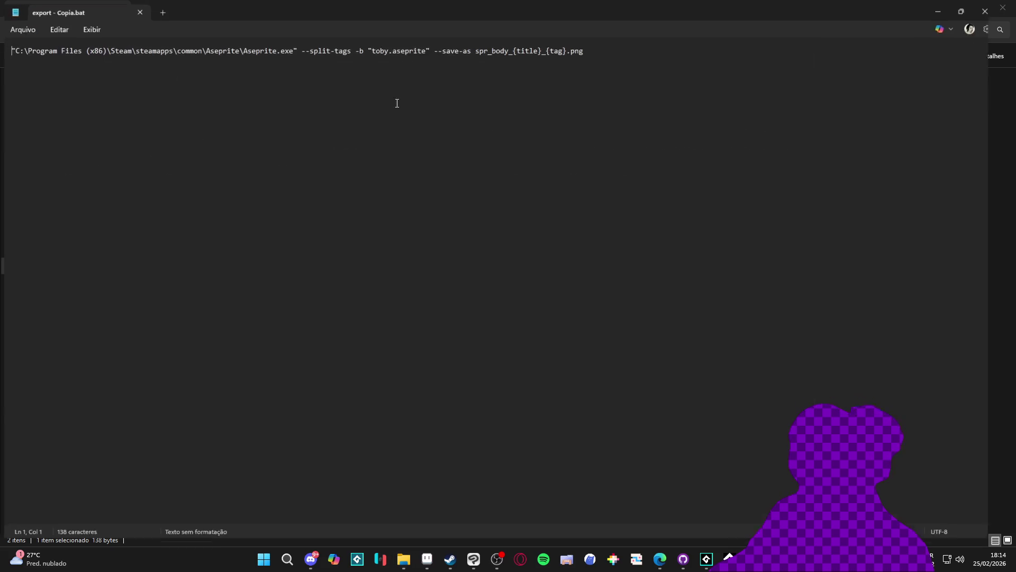
pyautogui.doubleClick(379, 54)
pyautogui.write('froggo')
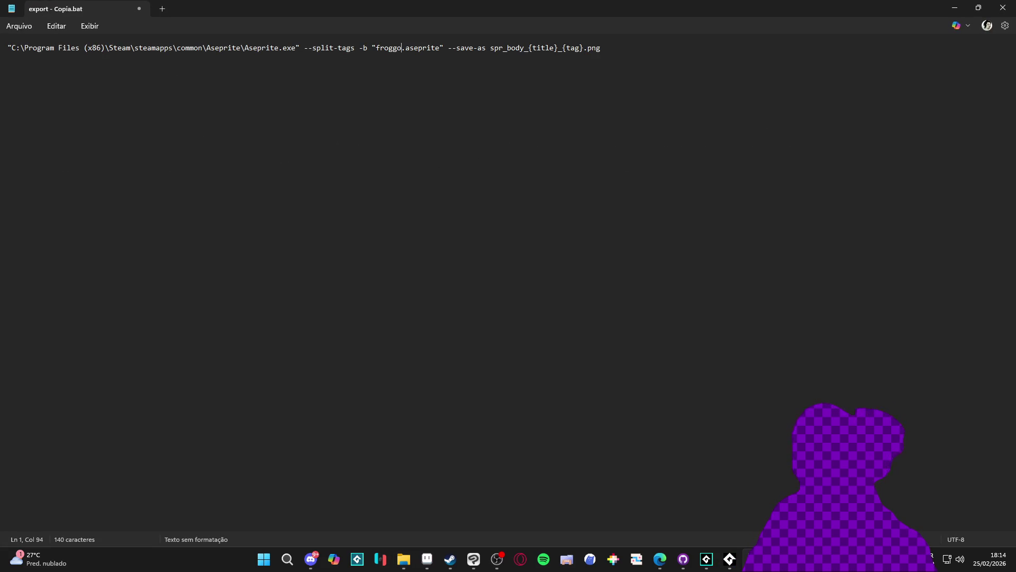
pyautogui.click(1003, 8)
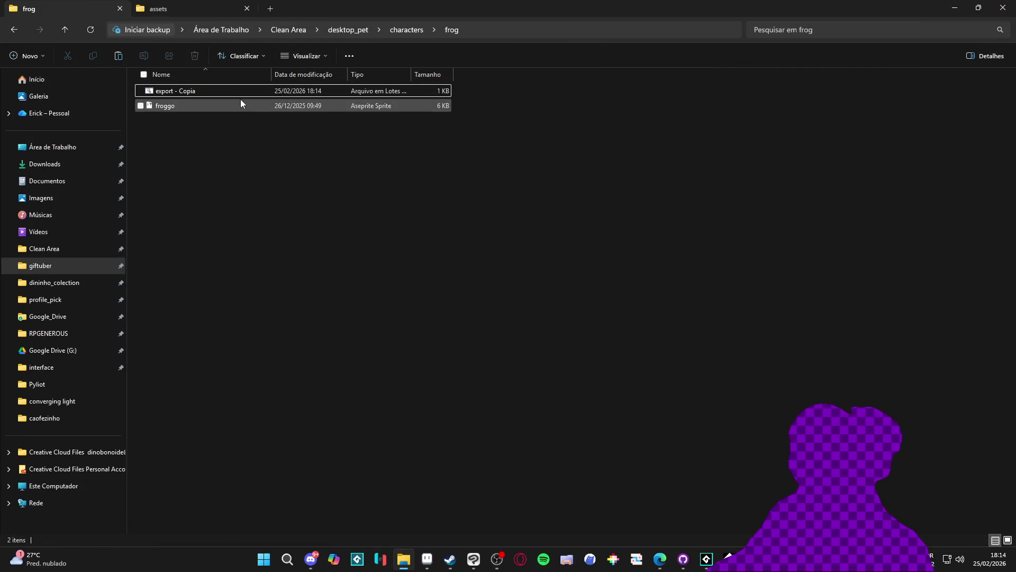
pyautogui.doubleClick(218, 92)
pyautogui.hotkey('alt', 'Tab')
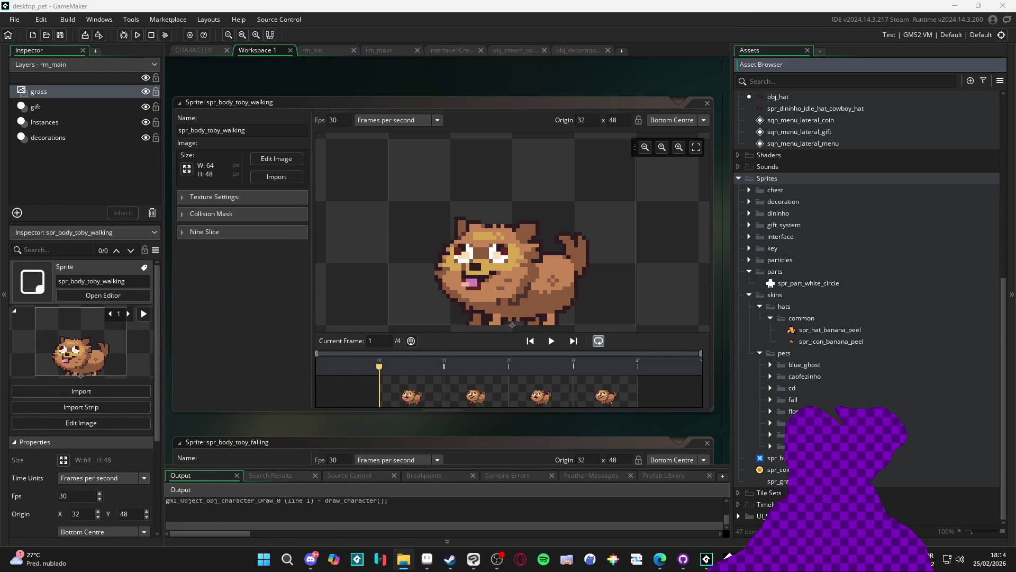
# Create a frog folder under pets and drag the frog sprite images into it.
pyautogui.rightClick(789, 356)
pyautogui.click(892, 448)
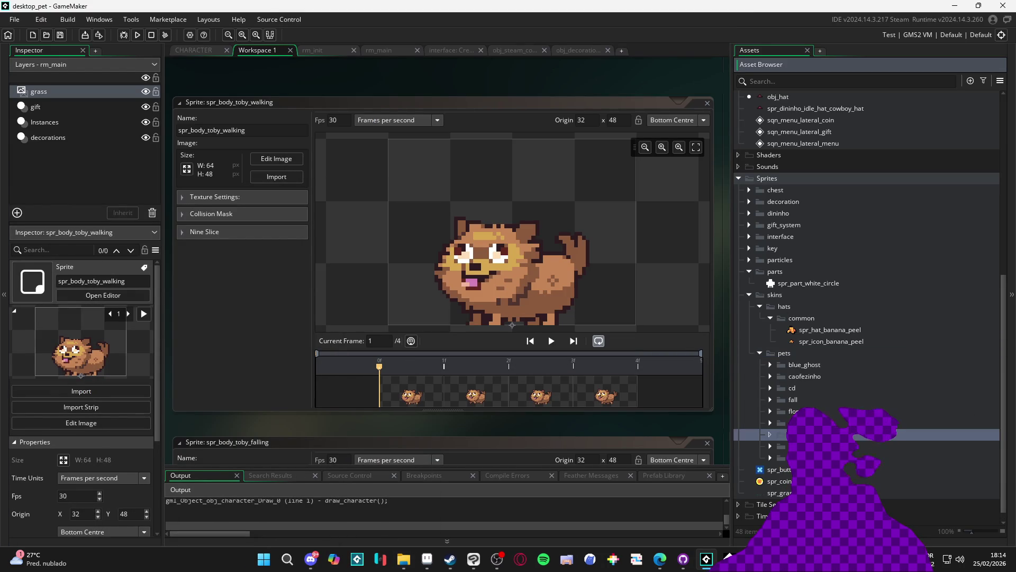
pyautogui.press('Return')
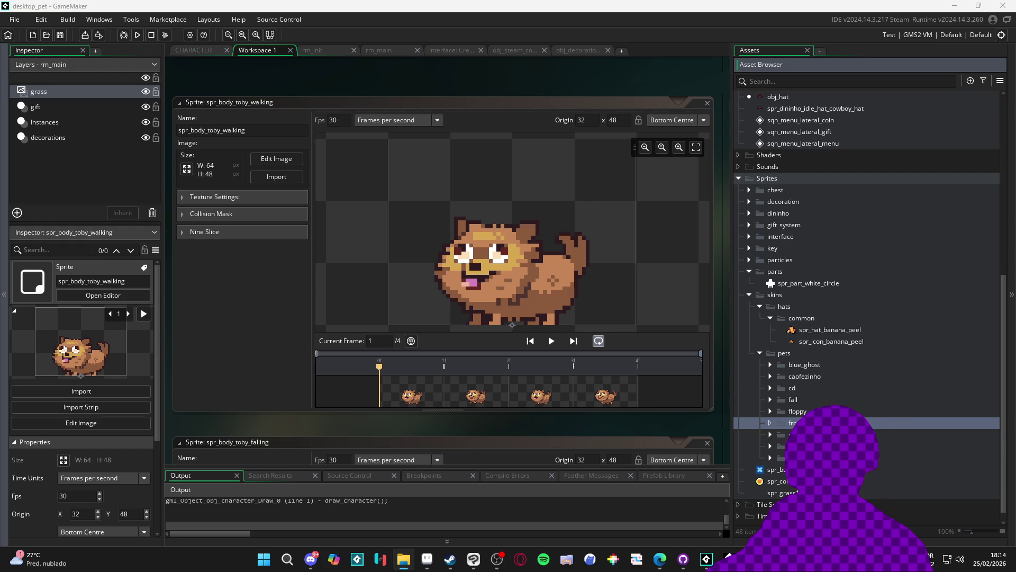
pyautogui.moveTo(674, 400); pyautogui.dragTo(825, 422)
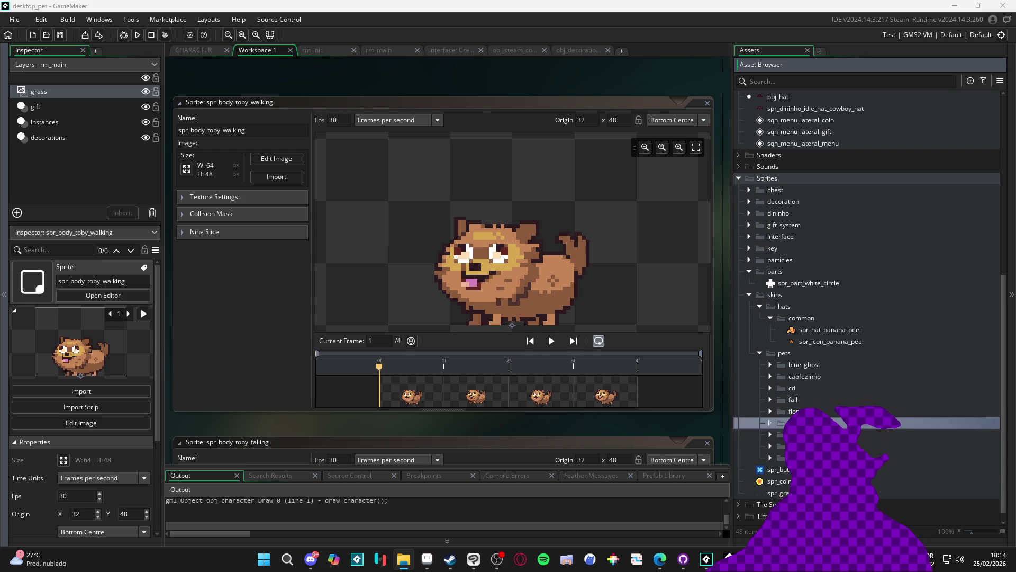
# Keep the idle1 sprite and rename preparing_jump to spr_body_froggo_preparing.
pyautogui.click(878, 446)
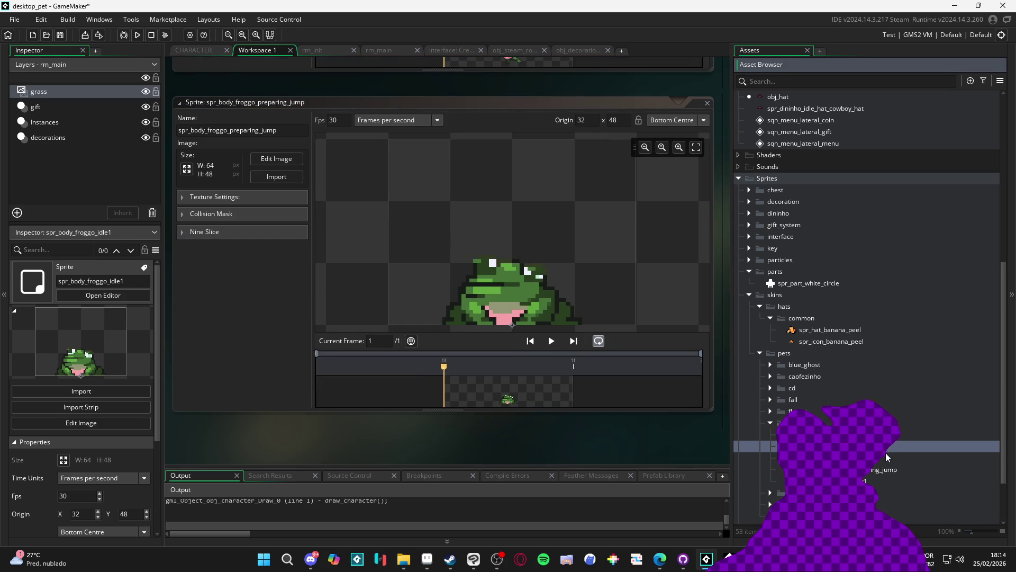
pyautogui.press('Delete')
pyautogui.click(582, 297)
pyautogui.click(887, 472)
pyautogui.press('F2')
pyautogui.press('BackSpace')
pyautogui.press('BackSpace')
pyautogui.press('BackSpace')
pyautogui.click(894, 457)
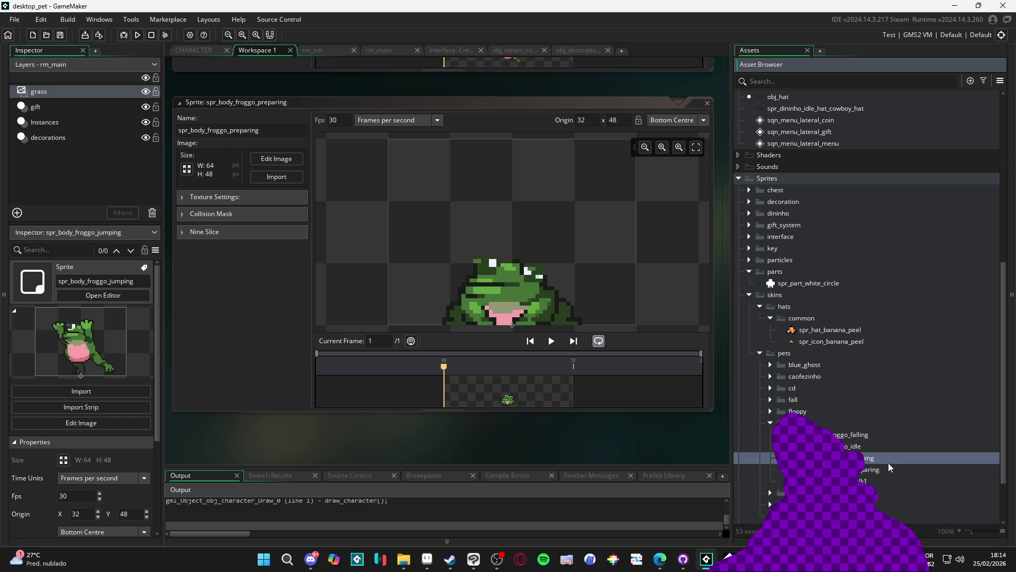
# Open the spr_body_froggo_falling and spr_body_froggo_idle sprite editors.
pyautogui.click(868, 479)
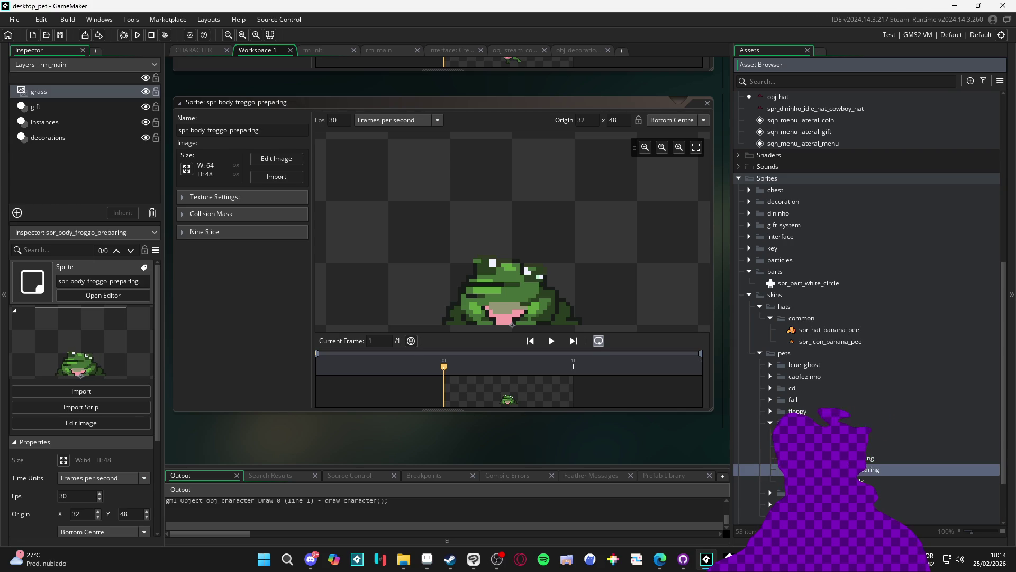
pyautogui.doubleClick(868, 434)
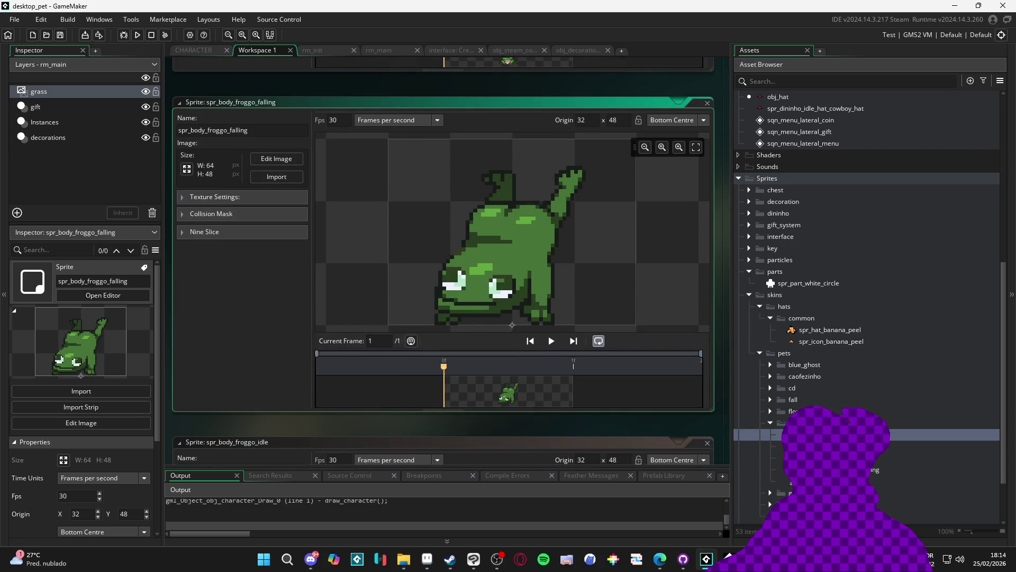
pyautogui.doubleClick(868, 445)
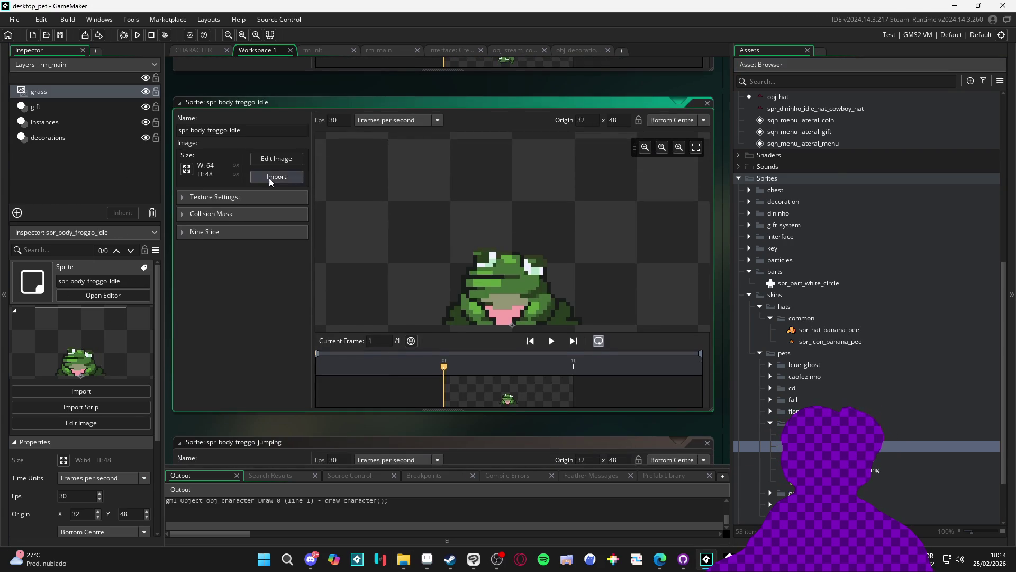
# Import frog idle1–idle4 as the four frames of spr_body_froggo_idle.
pyautogui.click(276, 176)
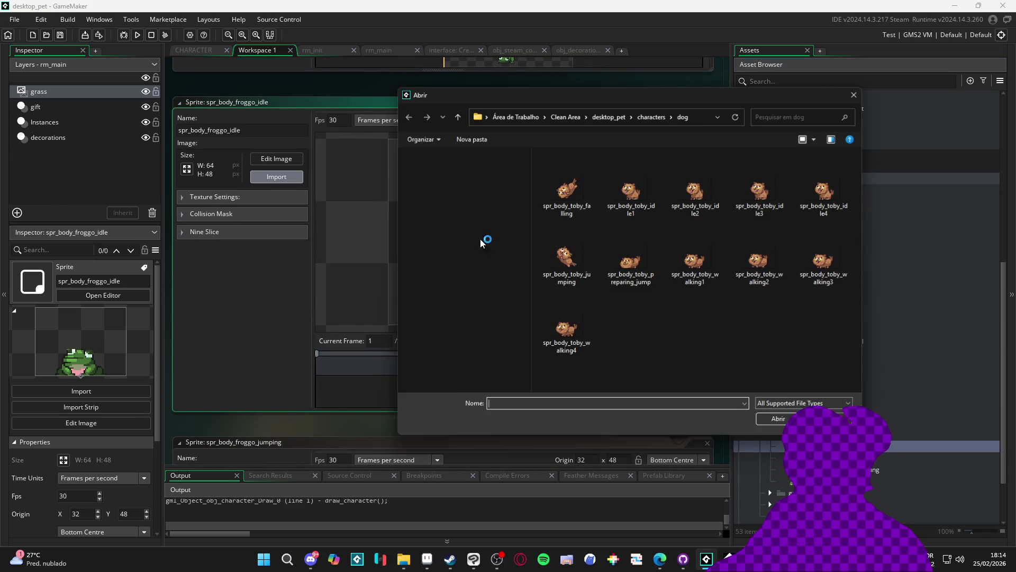
pyautogui.click(652, 113)
pyautogui.doubleClick(600, 258)
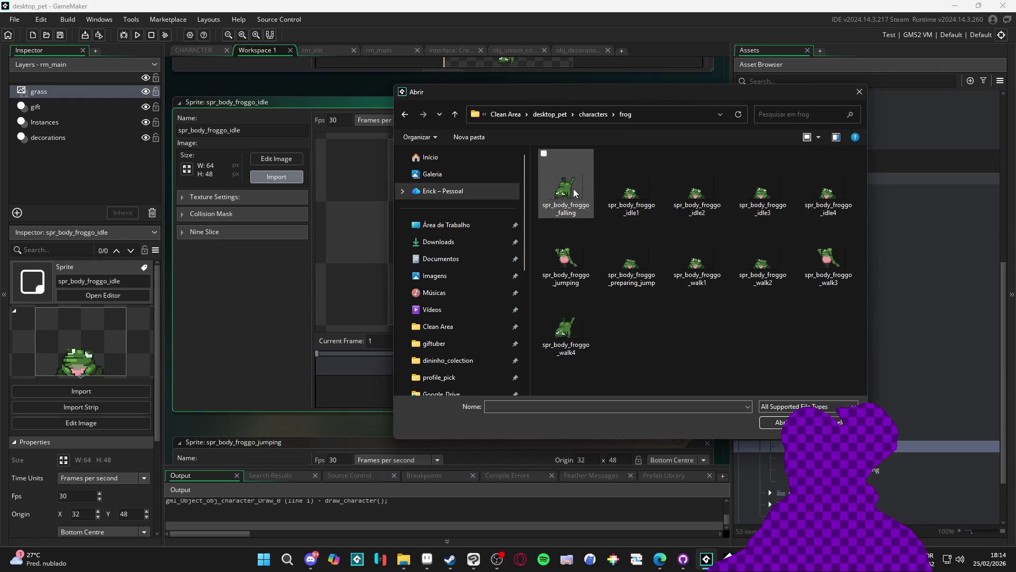
pyautogui.moveTo(677, 98); pyautogui.dragTo(482, 87)
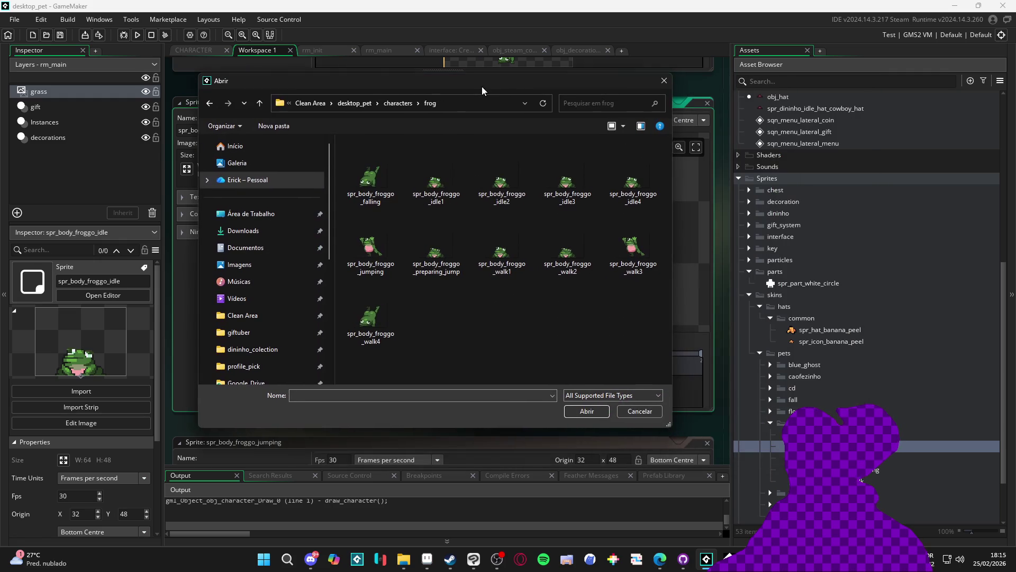
pyautogui.click(440, 181)
pyautogui.keyDown('shift'); pyautogui.click(633, 178); pyautogui.keyUp('shift')
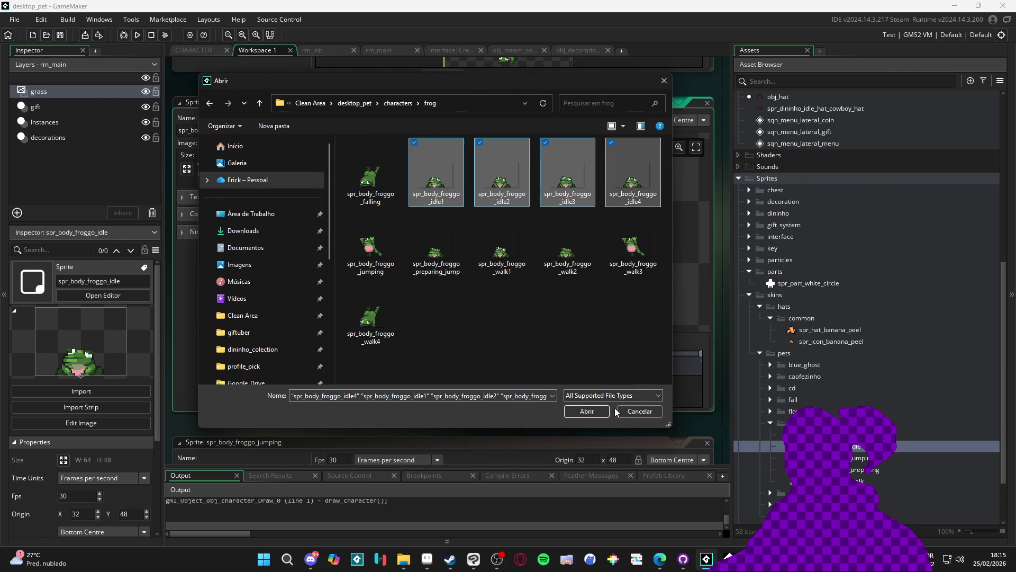
pyautogui.click(587, 411)
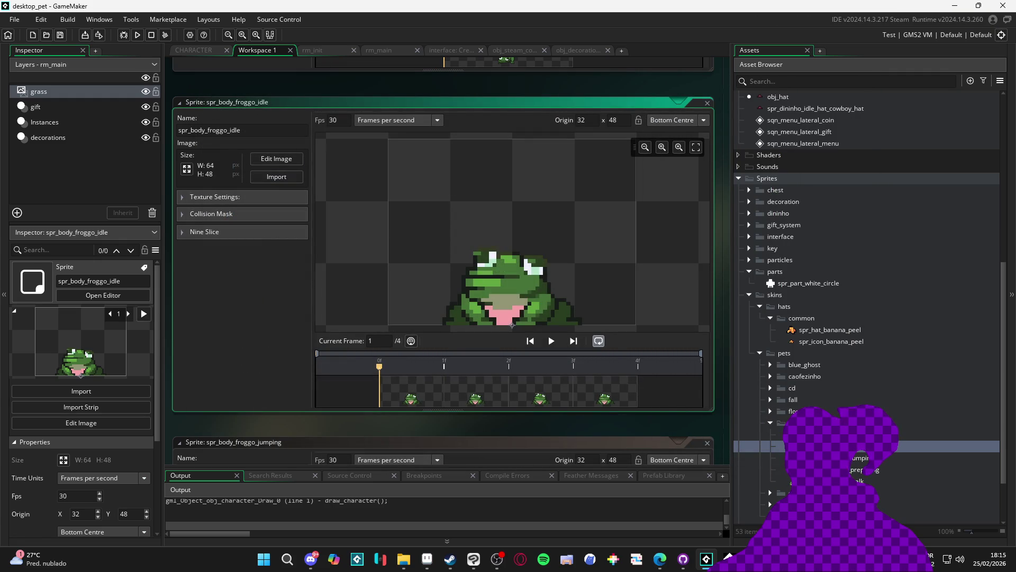
# Import frog walk1–walk4 into spr_body_froggo_walk and preview the walk animation.
pyautogui.click(860, 458)
pyautogui.doubleClick(857, 481)
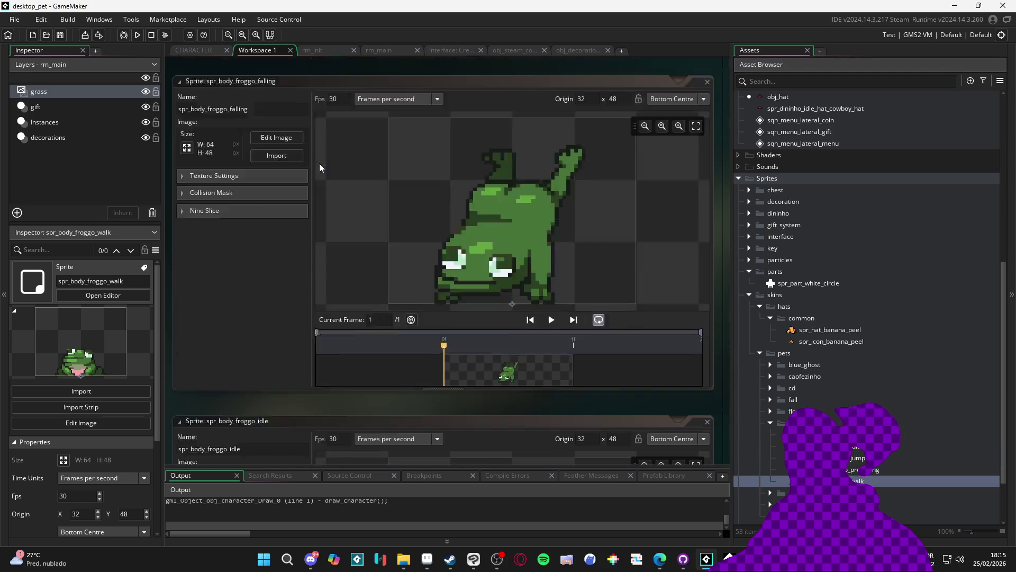
pyautogui.click(276, 176)
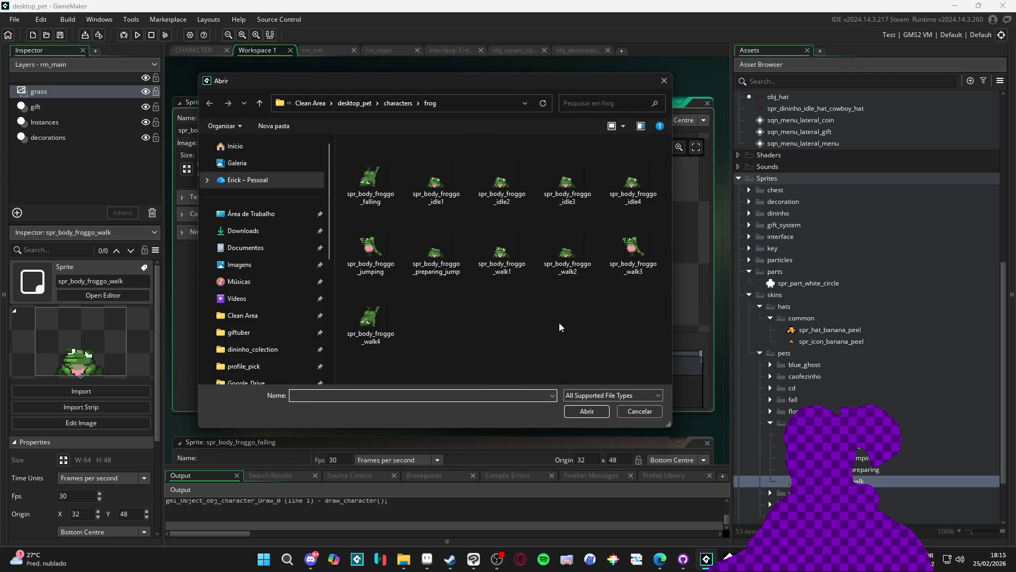
pyautogui.click(502, 246)
pyautogui.keyDown('shift'); pyautogui.click(371, 315); pyautogui.keyUp('shift')
pyautogui.click(587, 411)
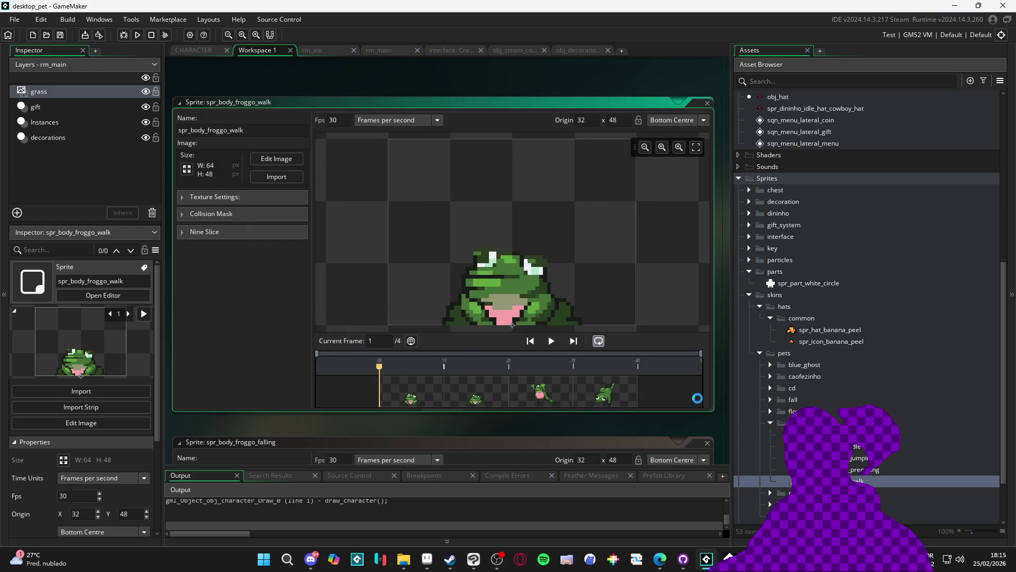
pyautogui.click(551, 341)
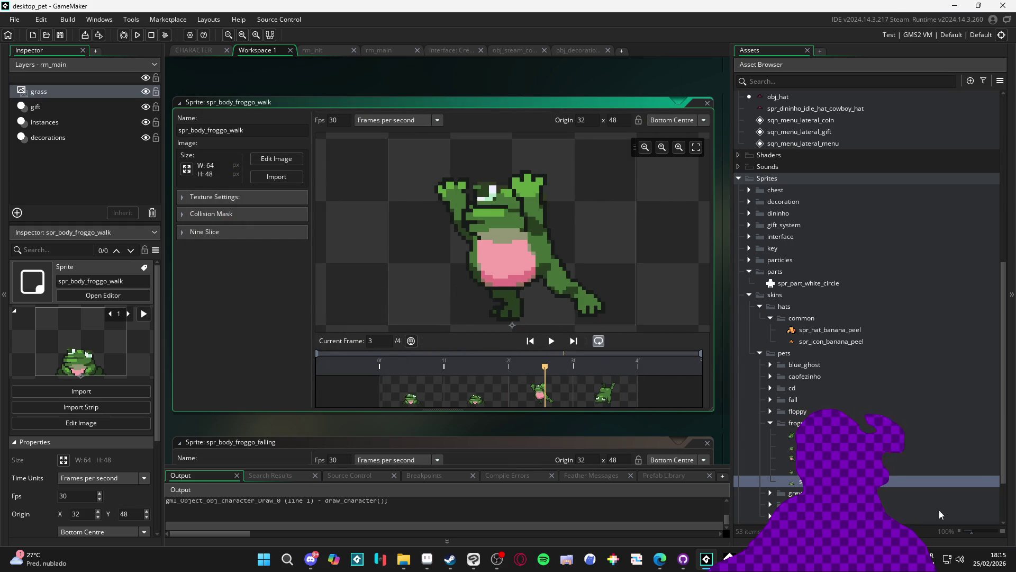
pyautogui.click(770, 422)
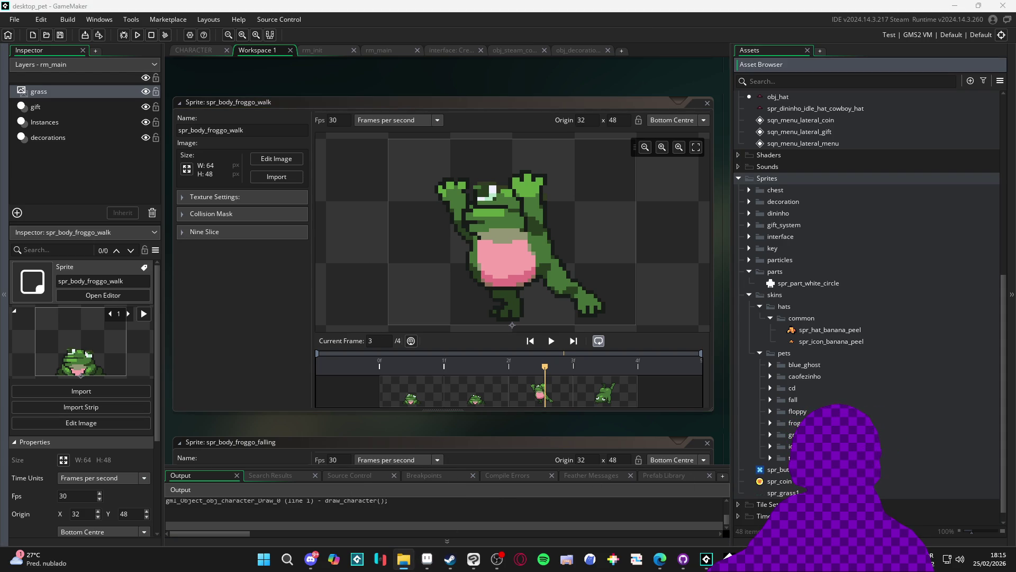
# Open the mice character folder in File Explorer and paste in the export file.
pyautogui.hotkey('alt', 'Tab')
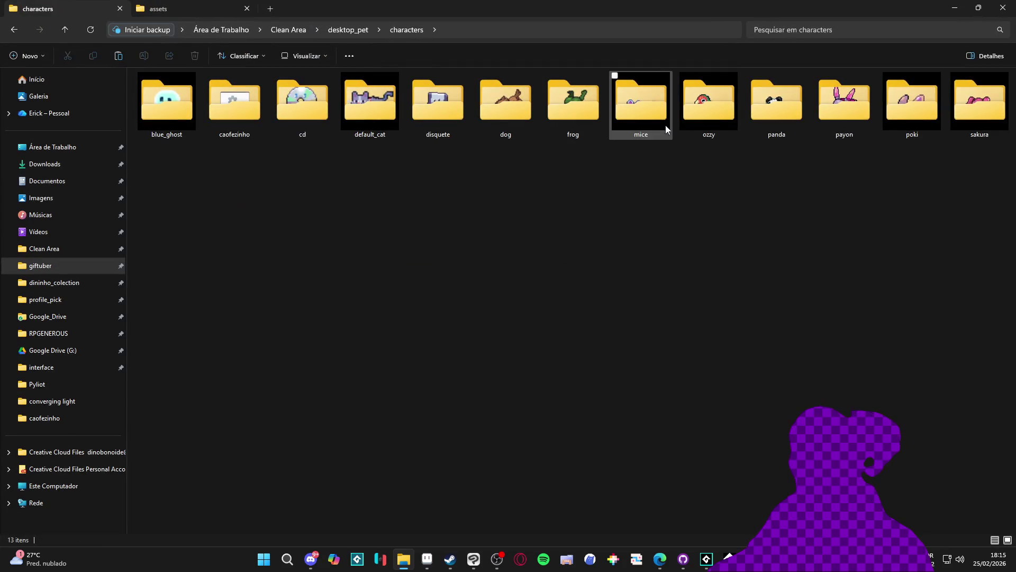
pyautogui.doubleClick(643, 116)
pyautogui.hotkey('ctrl', 'v')
# Open mice.aseprite in Aseprite.
pyautogui.click(175, 107)
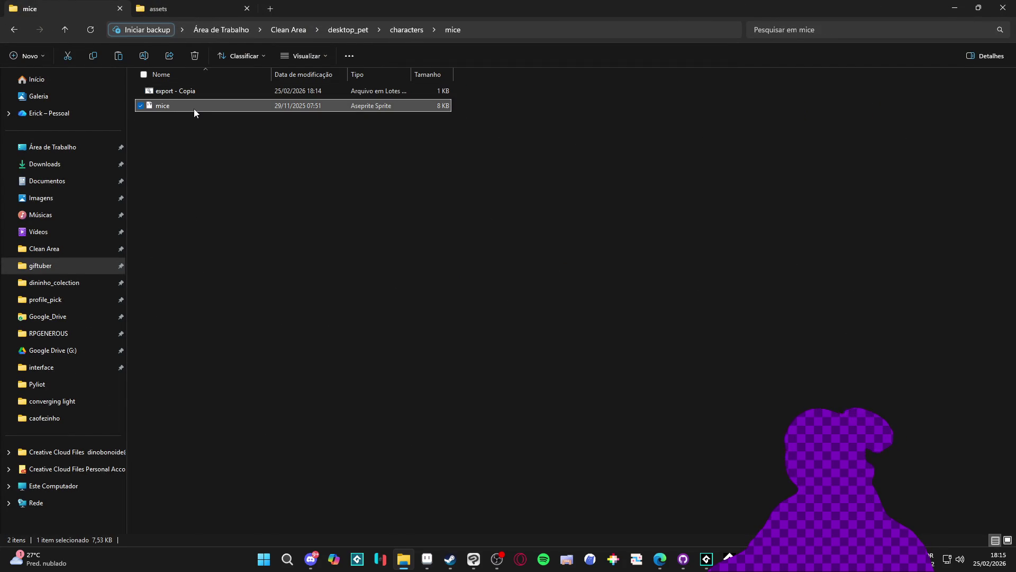
pyautogui.rightClick(193, 109)
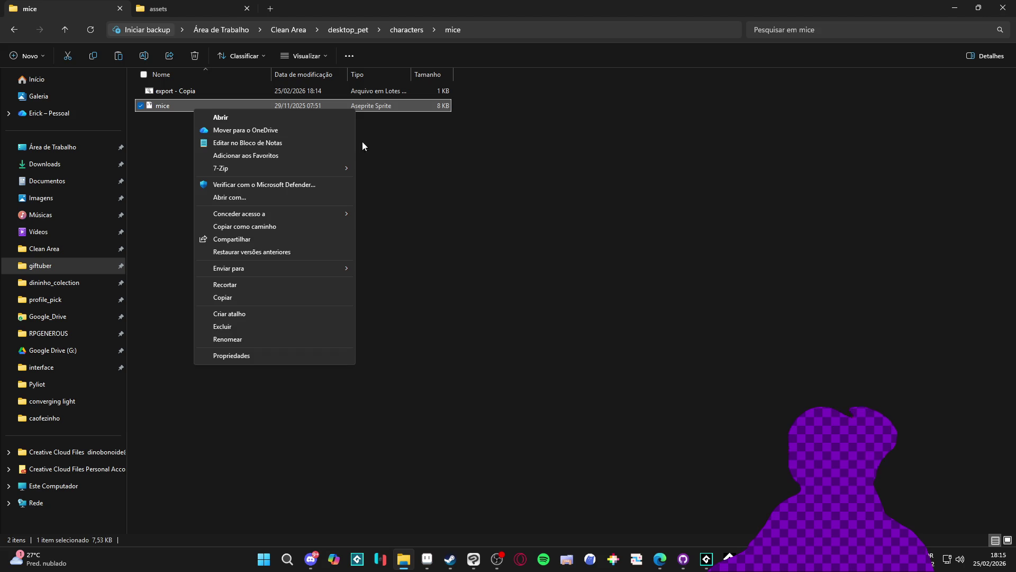
pyautogui.click(177, 122)
pyautogui.keyDown('ctrl'); pyautogui.scroll(3, 258, 87); pyautogui.keyUp('ctrl')
pyautogui.keyDown('ctrl'); pyautogui.scroll(2, 249, 96); pyautogui.keyUp('ctrl')
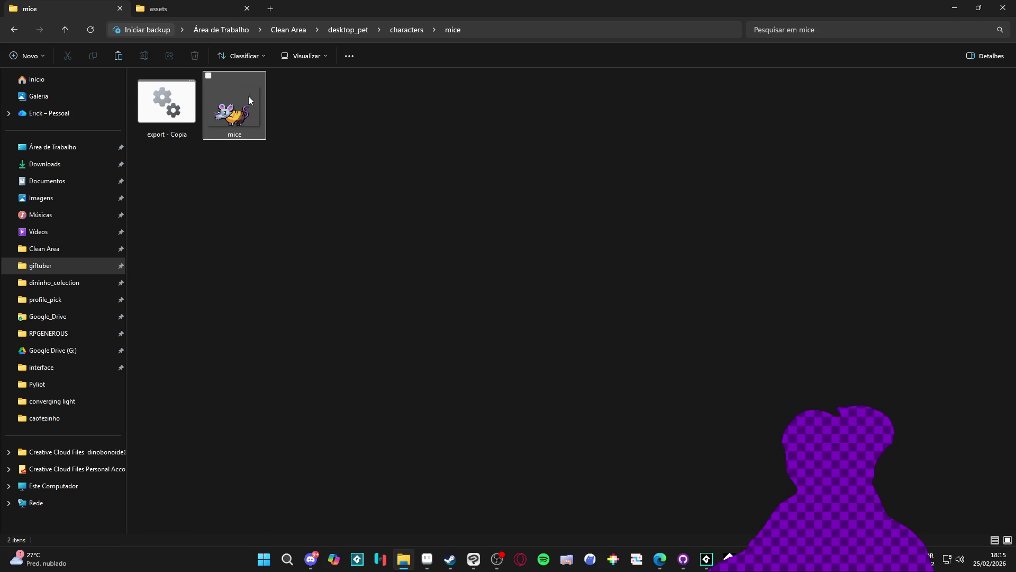
pyautogui.doubleClick(253, 103)
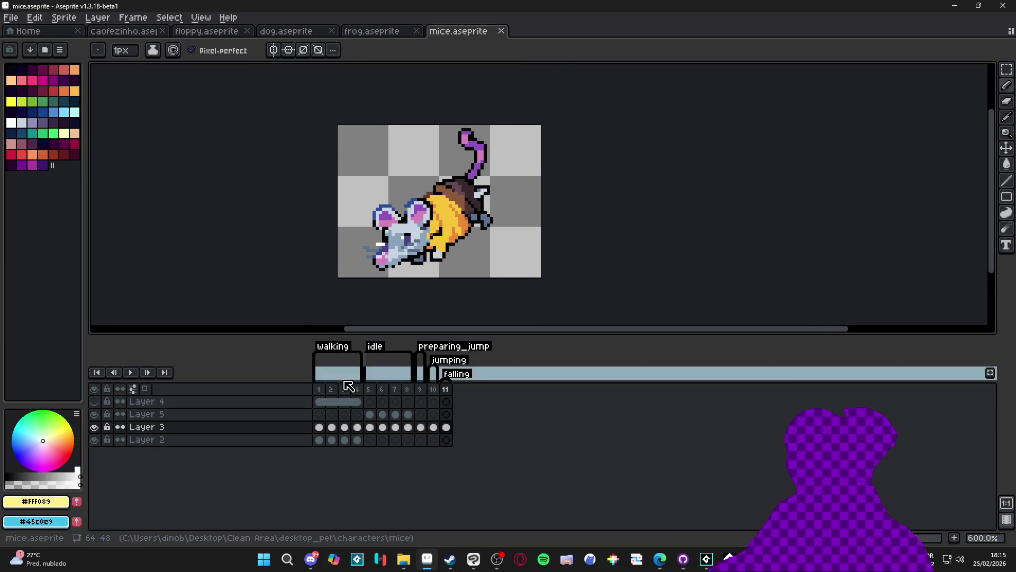
# Play the mice animation from frame 1, then jump to frame 5's idle pose.
pyautogui.click(318, 388)
pyautogui.click(131, 372)
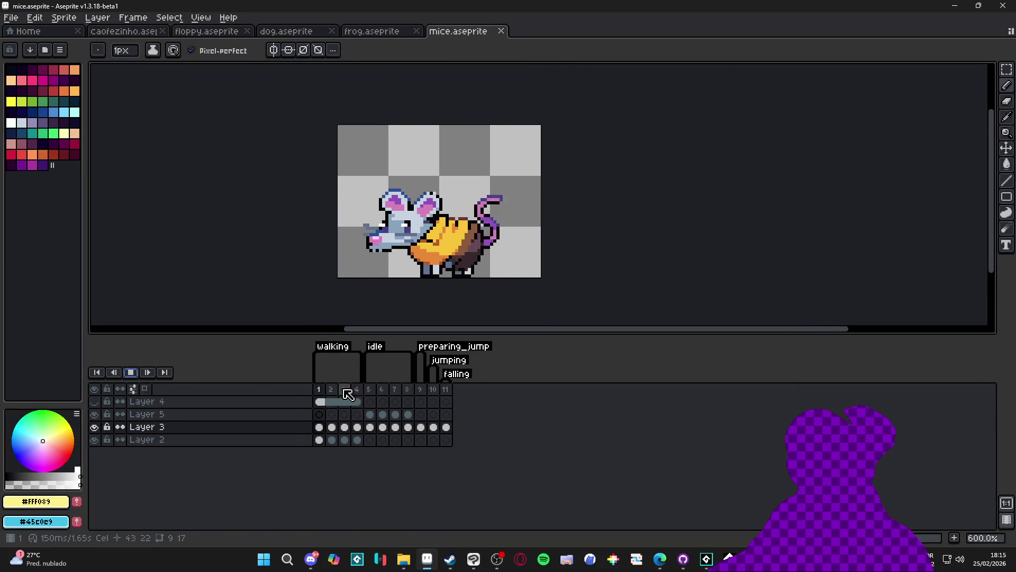
pyautogui.click(372, 389)
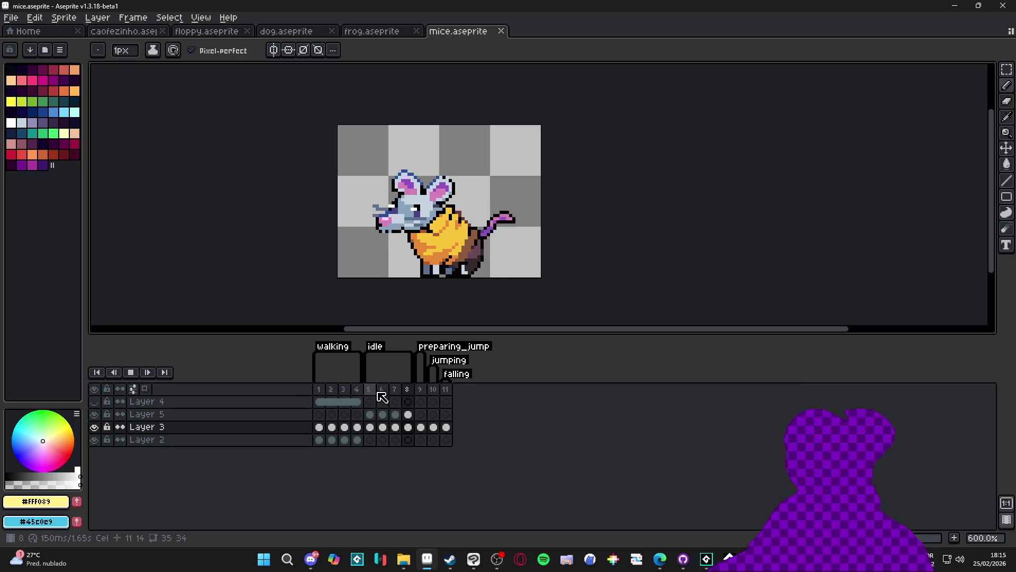
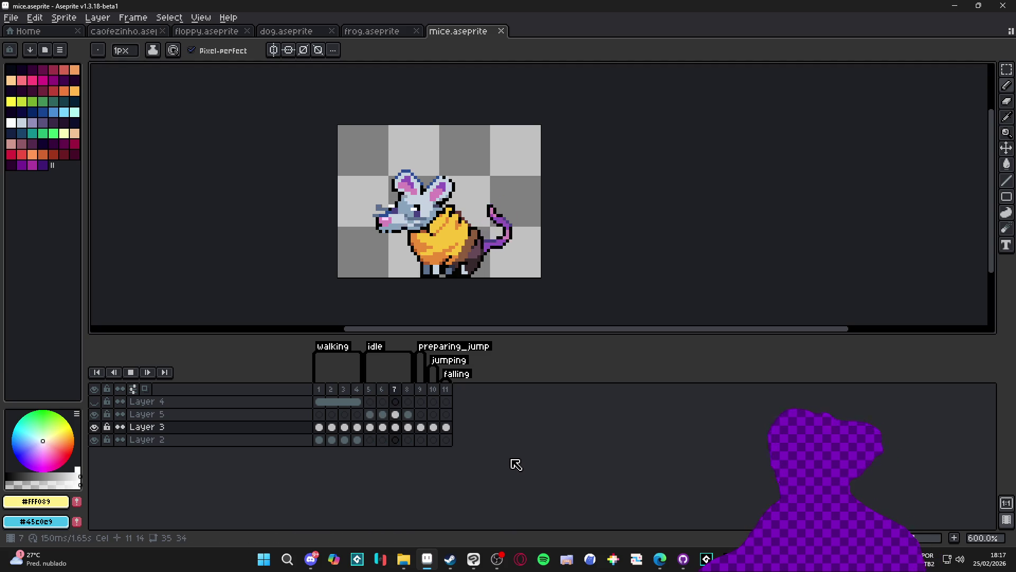
# Rename the mice sprite file to adult_mice, then select the export - Copia script.
pyautogui.click(400, 565)
pyautogui.click(256, 129)
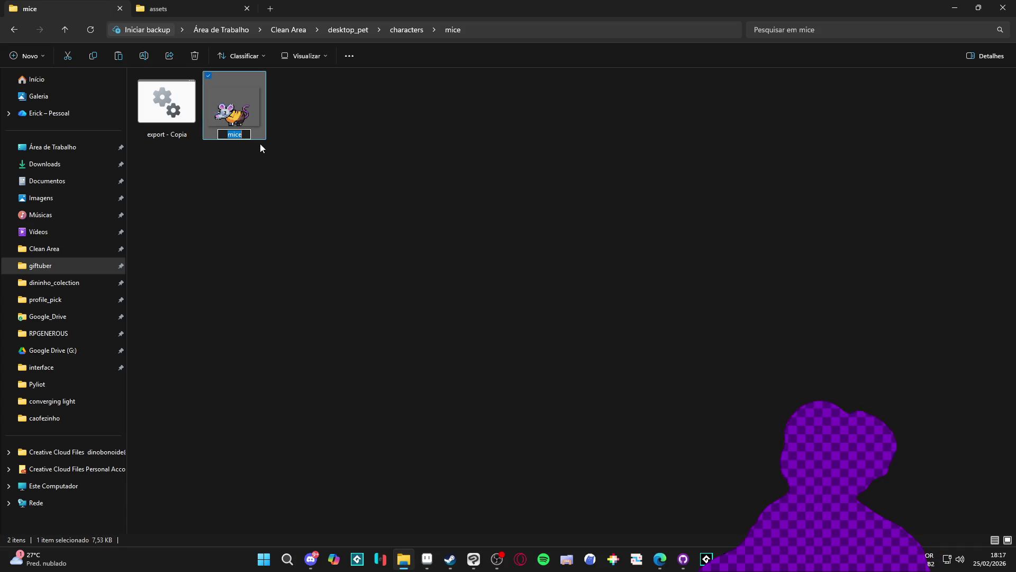
pyautogui.write('ad')
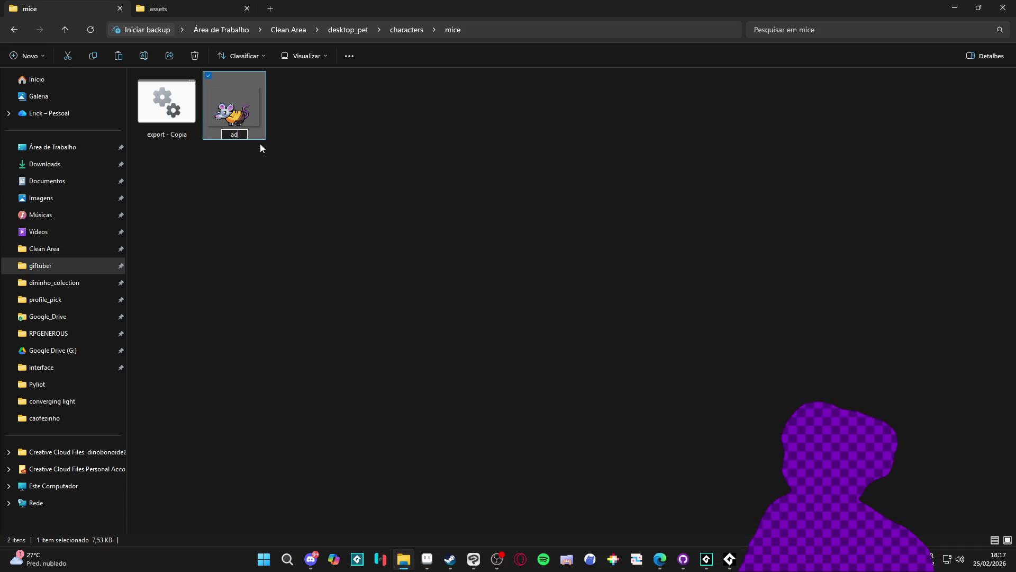
pyautogui.write('ult_mice')
pyautogui.press('Return')
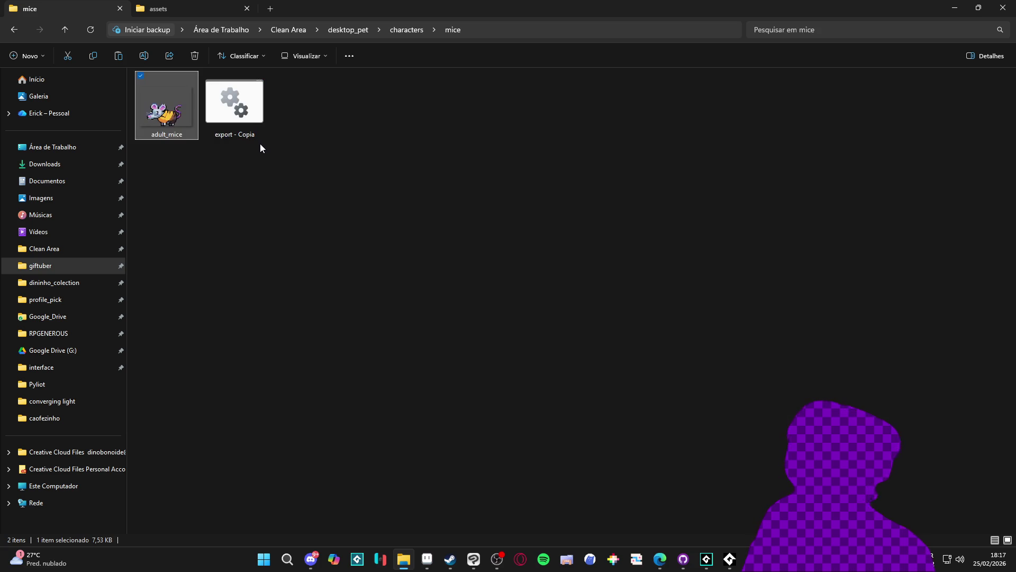
pyautogui.click(262, 116)
pyautogui.rightClick(263, 117)
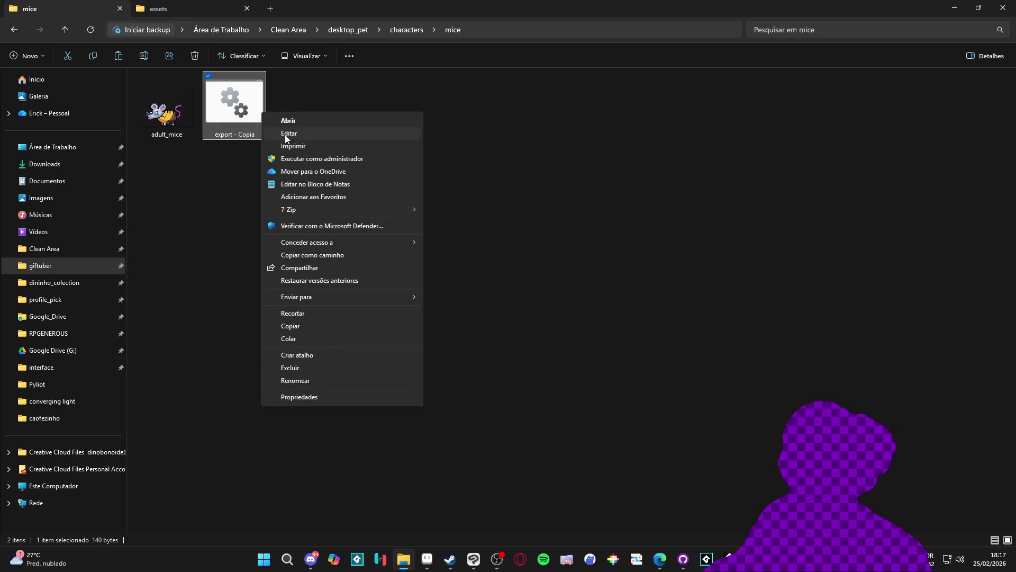
# Edit export - Copia.bat to export adult_mice instead of froggo, and save it.
pyautogui.click(301, 137)
pyautogui.moveTo(394, 161); pyautogui.dragTo(371, 163)
pyautogui.moveTo(188, 173); pyautogui.dragTo(160, 173)
pyautogui.write('adult_mice')
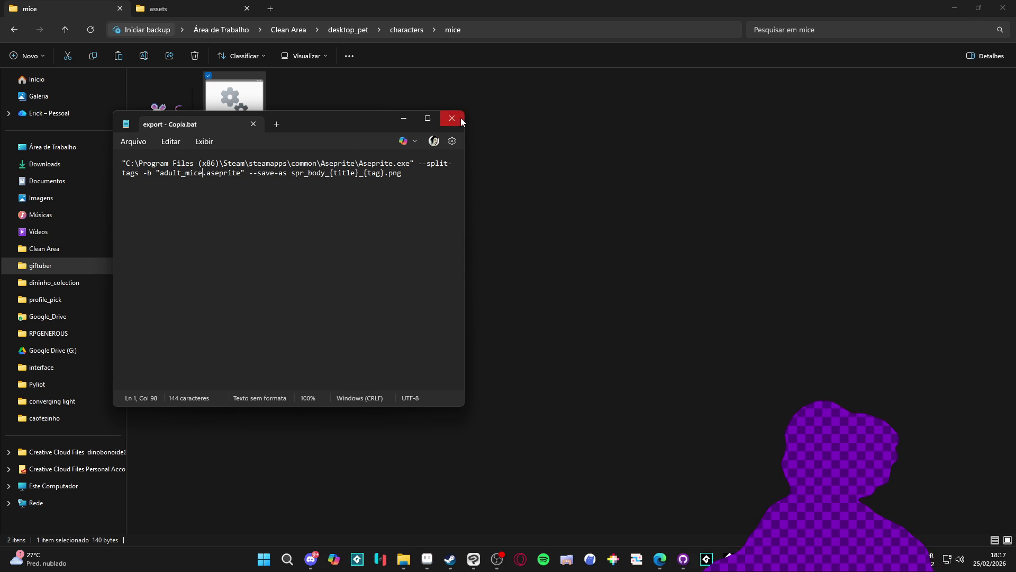
pyautogui.click(460, 118)
pyautogui.press('Return')
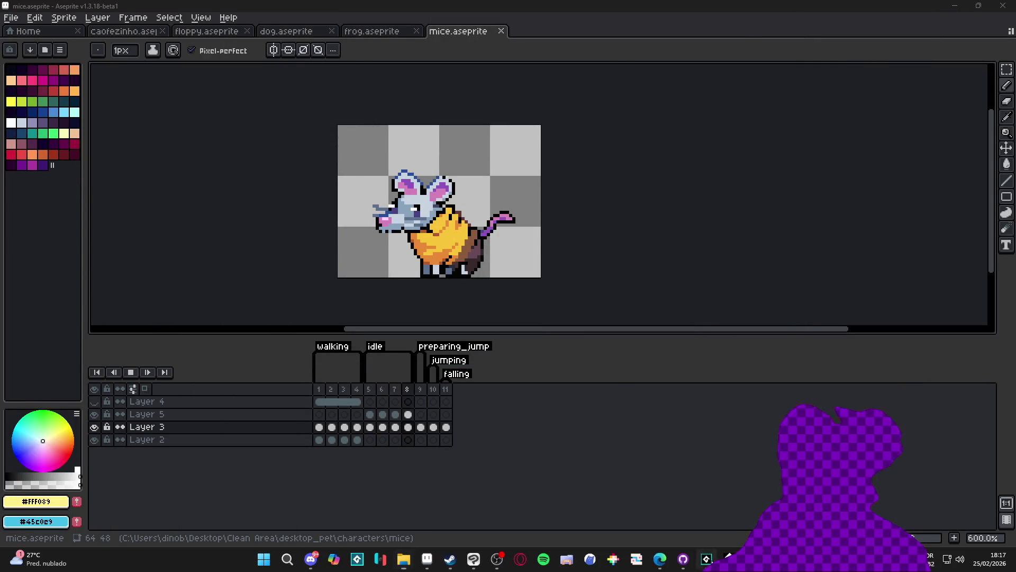
pyautogui.hotkey('alt', 'Tab')
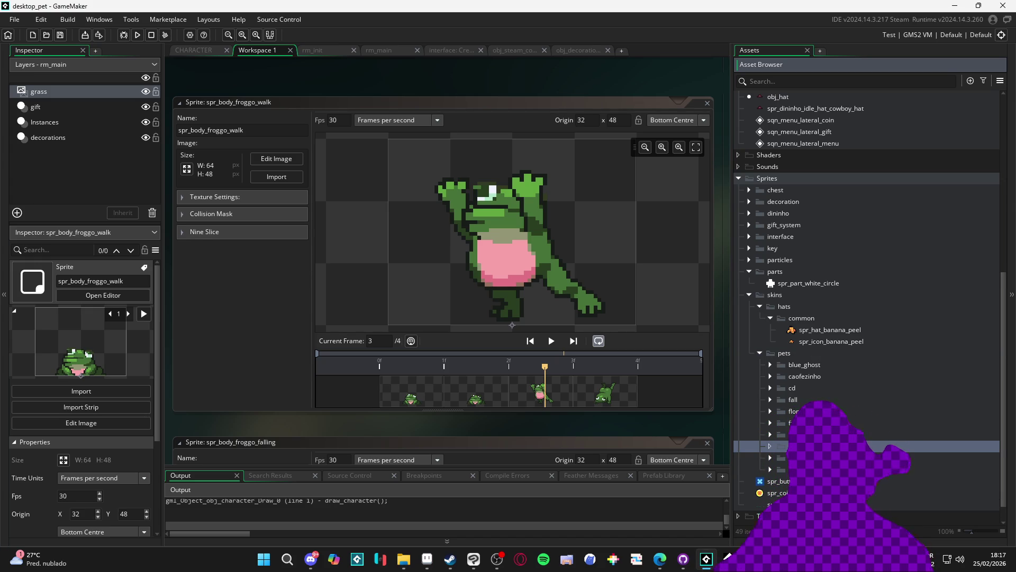
# Expand the adult_mice sprite folder and rename spr_body_adult_mice_idle1 to spr_body_adult_mice_idle.
pyautogui.click(818, 363)
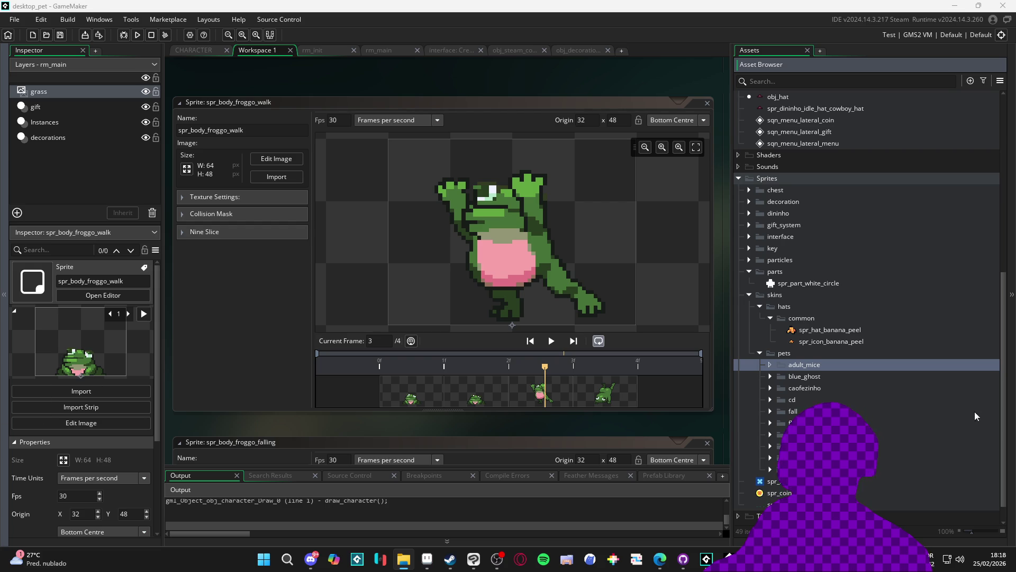
pyautogui.click(770, 364)
pyautogui.doubleClick(825, 411)
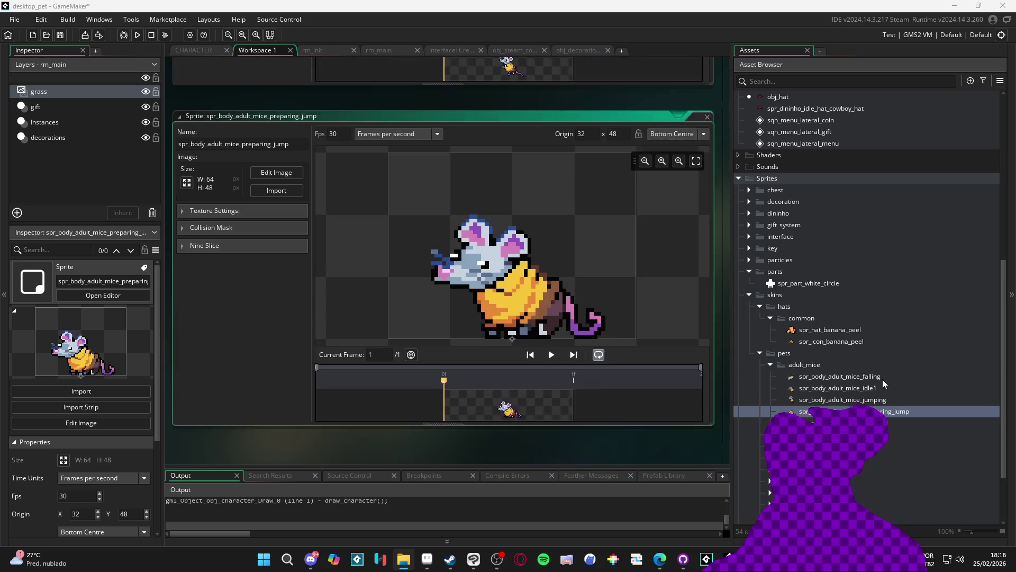
pyautogui.click(884, 388)
pyautogui.click(883, 387)
pyautogui.press('BackSpace')
pyautogui.click(905, 410)
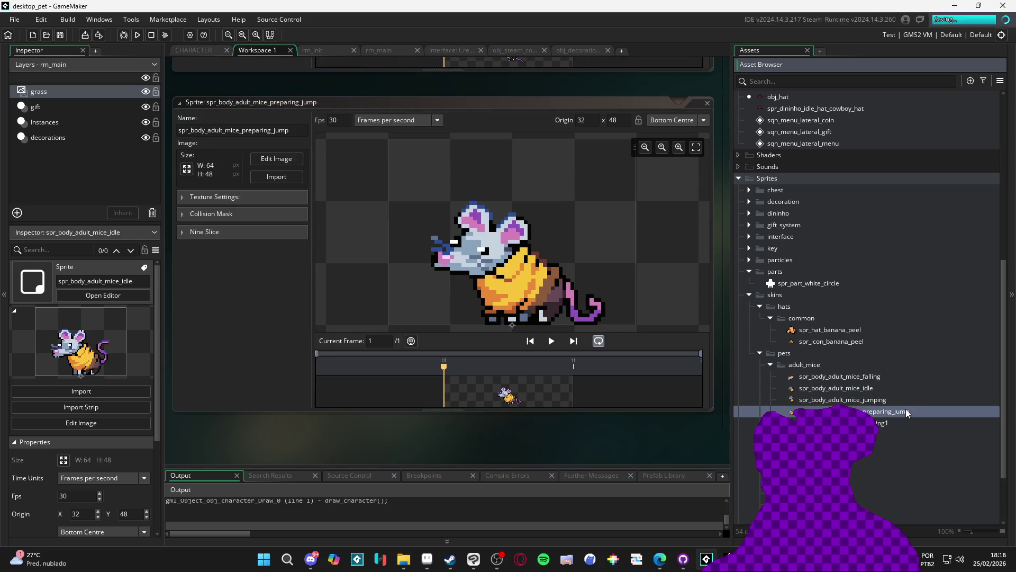
pyautogui.click(896, 423)
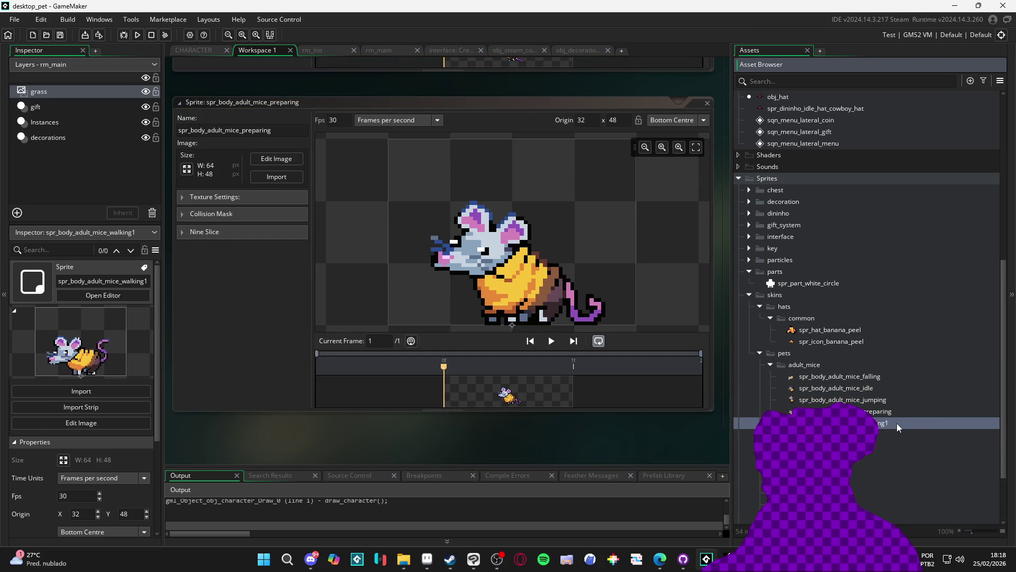
pyautogui.doubleClick(884, 387)
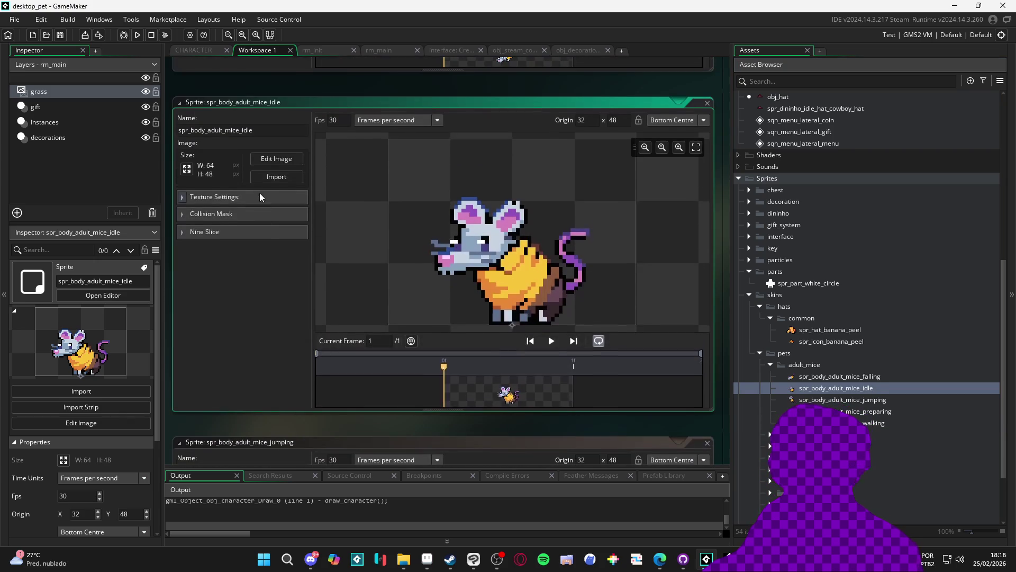
pyautogui.click(276, 176)
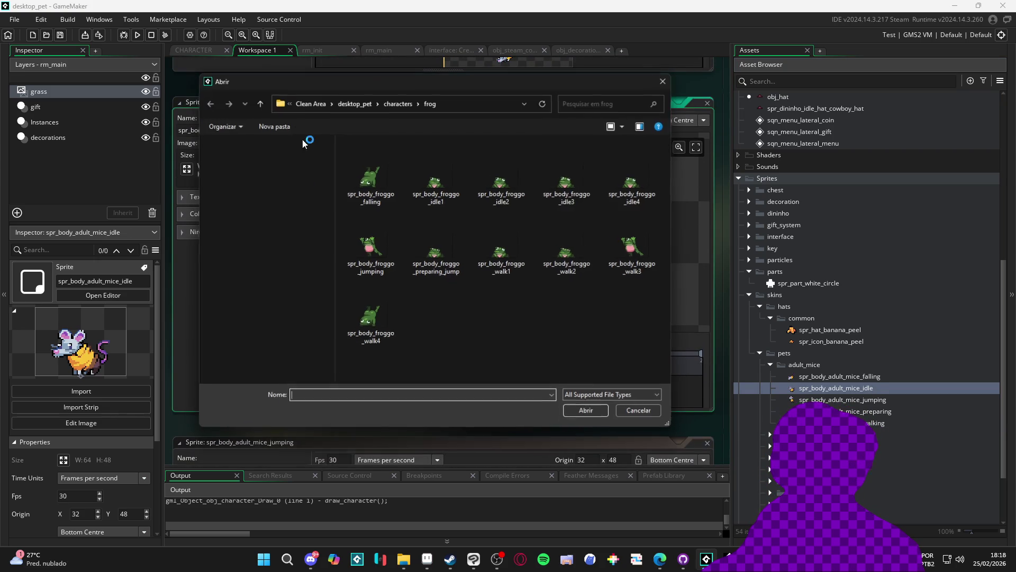
# Cancel the Open dialog from the characters folder without importing any frames.
pyautogui.click(399, 104)
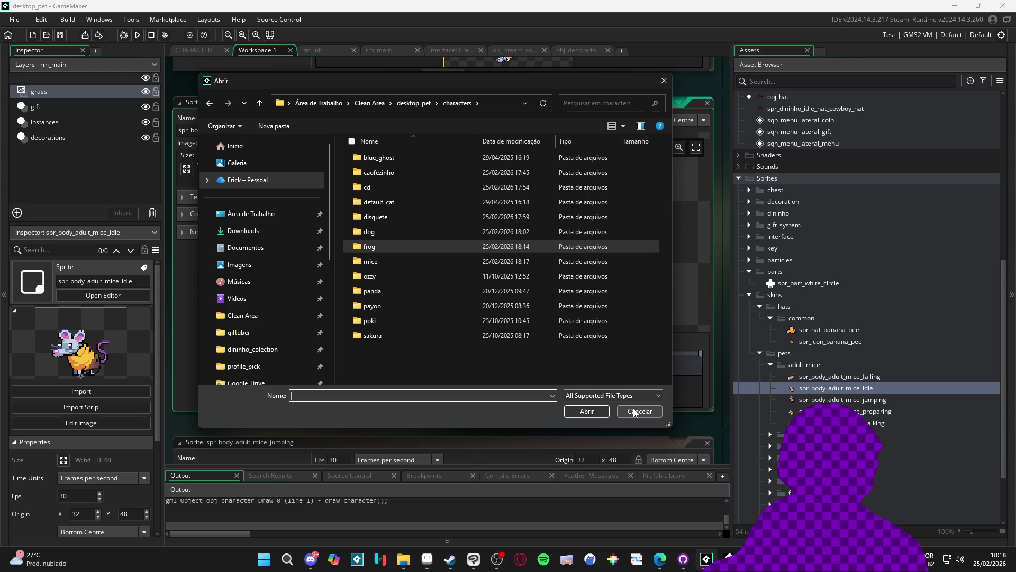
pyautogui.click(635, 412)
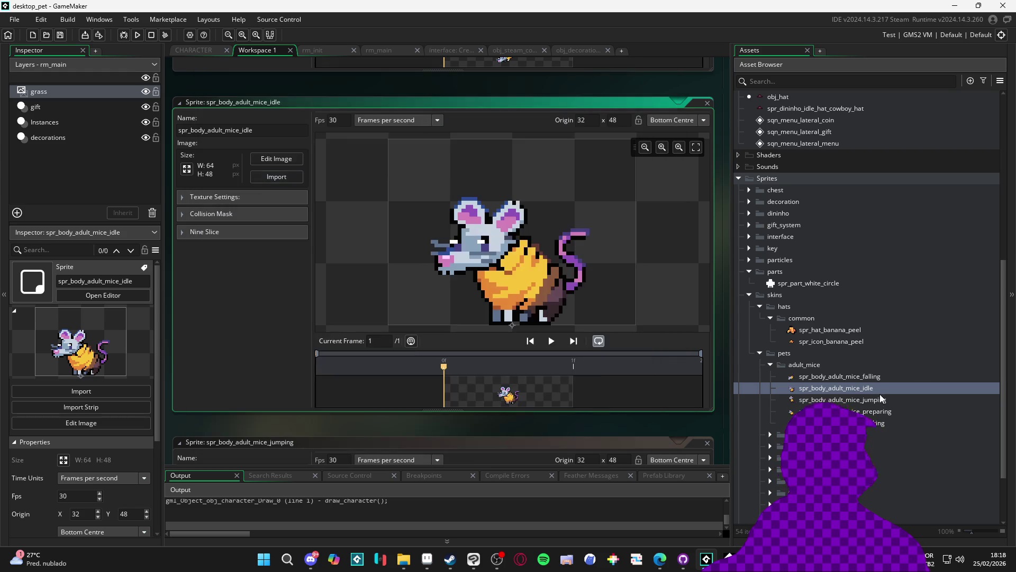
pyautogui.click(879, 376)
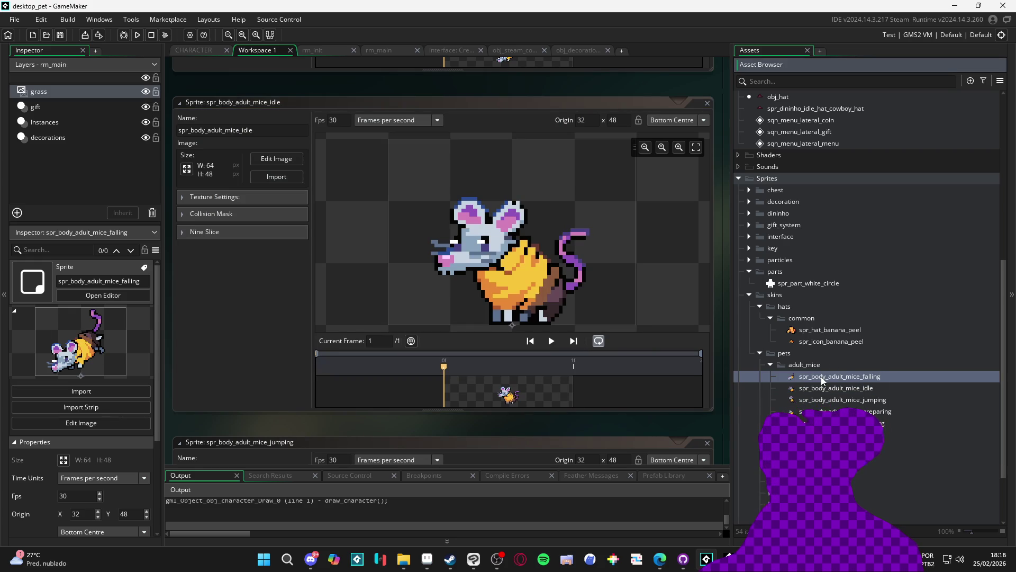
# Rename the falling and idle sprites from adult_mice to hyper_mice.
pyautogui.press('F2')
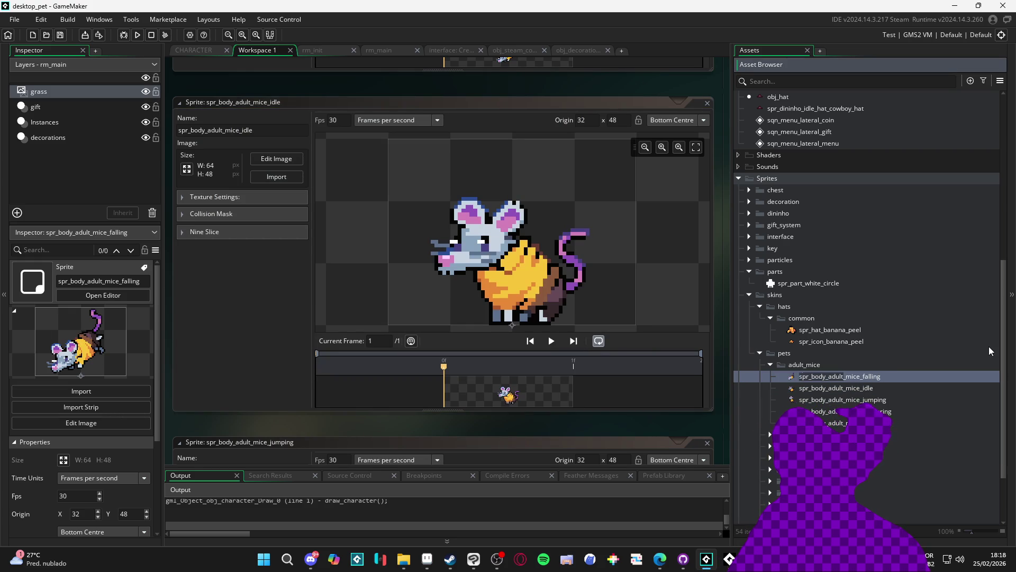
pyautogui.press('Right')
pyautogui.press('Right')
pyautogui.press('Right')
pyautogui.press('Delete')
pyautogui.press('Delete')
pyautogui.press('Delete')
pyautogui.write('hyper')
pyautogui.press('Left')
pyautogui.press('Left')
pyautogui.press('Left')
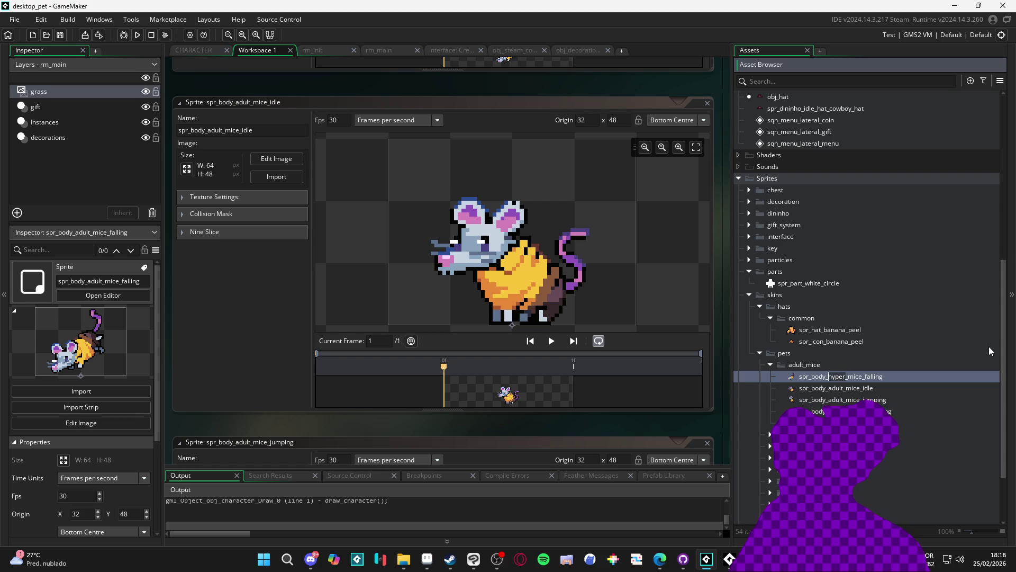
pyautogui.click(841, 388)
pyautogui.press('F2')
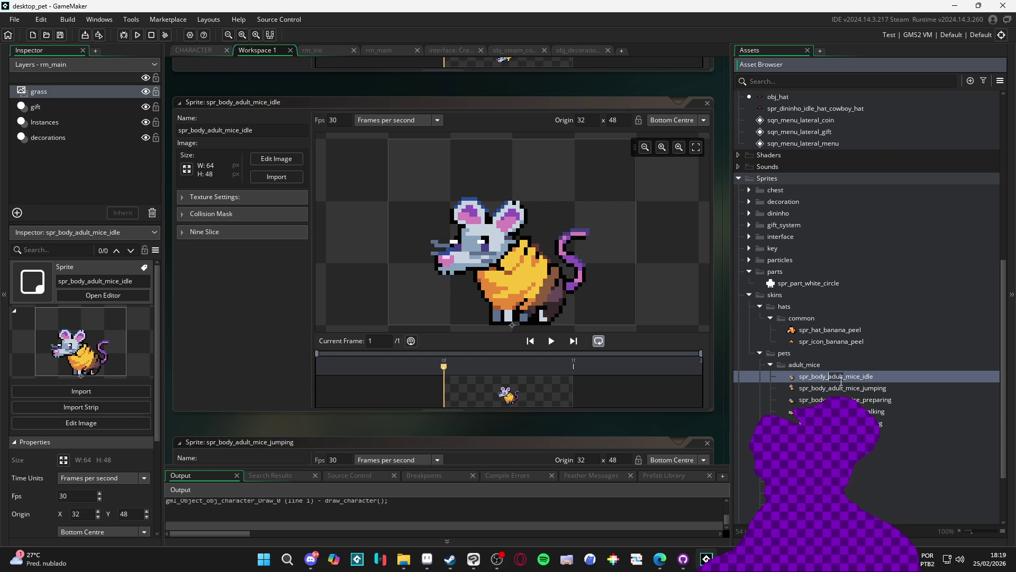
pyautogui.write('hyper')
pyautogui.click(841, 389)
# Rename the jumping, preparing and walking sprites to spr_body_hyper_mice names.
pyautogui.press('F2')
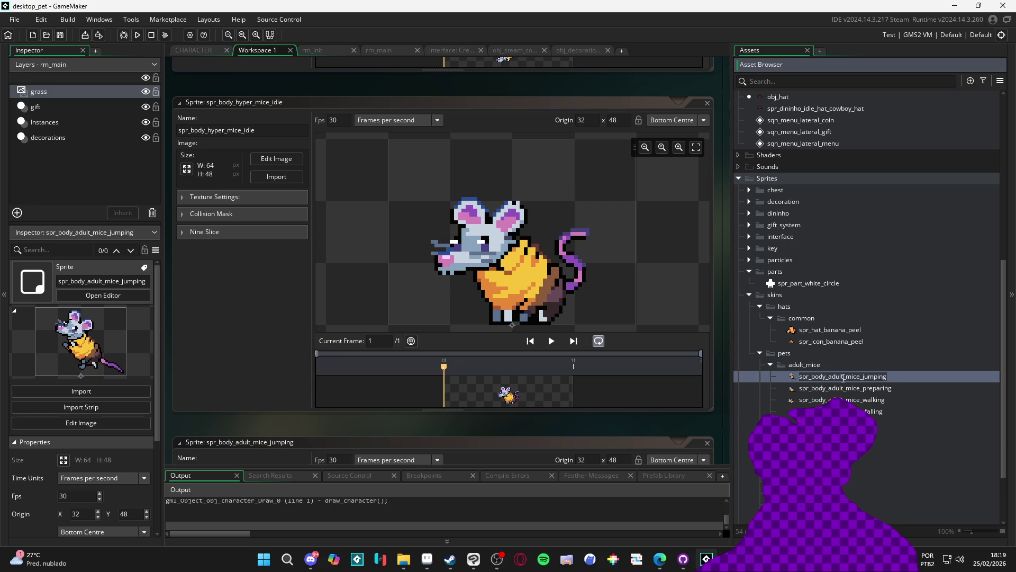
pyautogui.click(840, 376)
pyautogui.press('BackSpace')
pyautogui.press('BackSpace')
pyautogui.press('BackSpace')
pyautogui.press('Delete')
pyautogui.write('hyper')
pyautogui.press('Return')
pyautogui.click(841, 377)
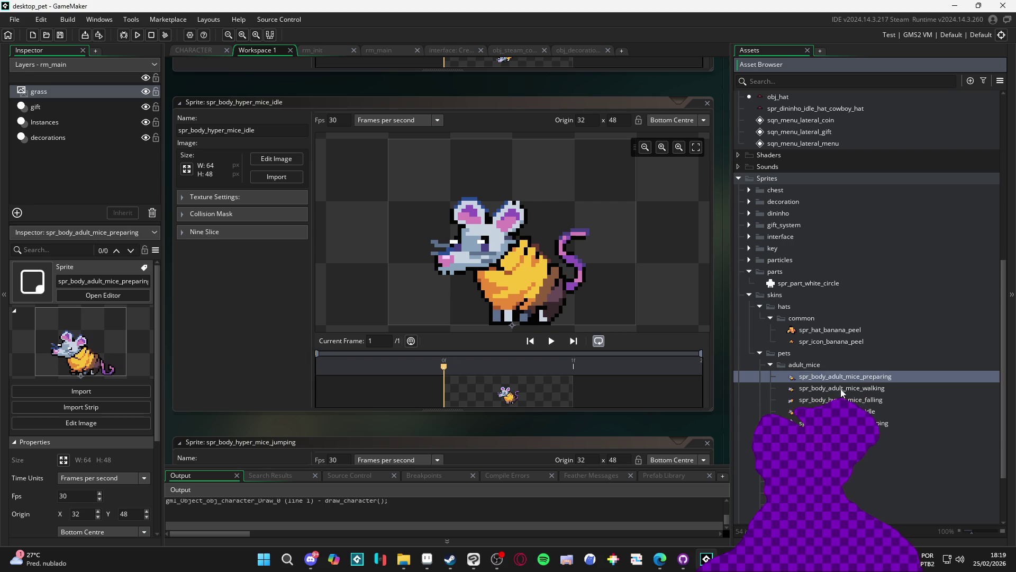
pyautogui.press('F2')
pyautogui.press('Delete')
pyautogui.press('Delete')
pyautogui.press('Delete')
pyautogui.write('hyper')
pyautogui.click(839, 389)
pyautogui.press('F2')
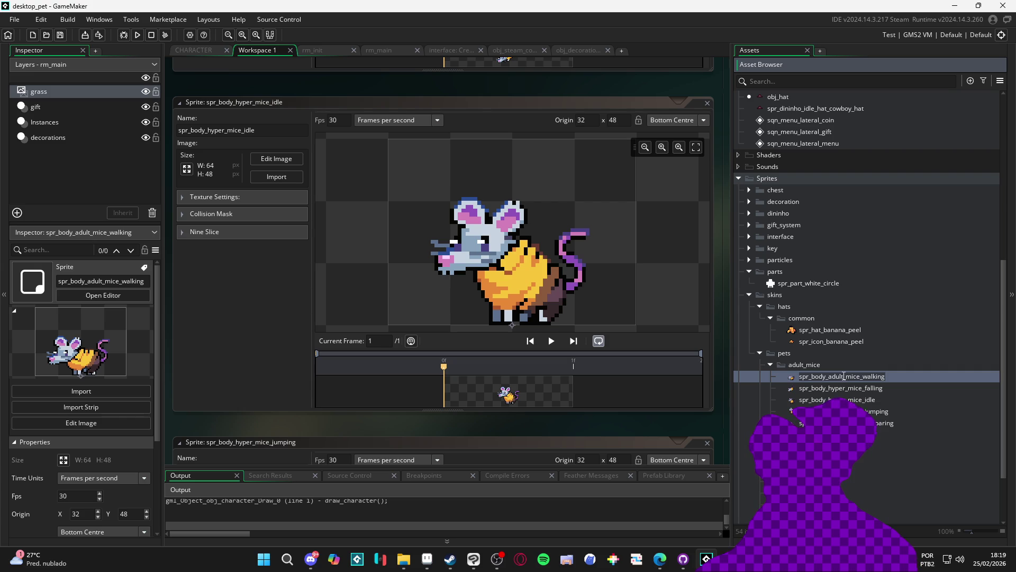
pyautogui.moveTo(843, 375); pyautogui.dragTo(828, 376)
pyautogui.click(879, 411)
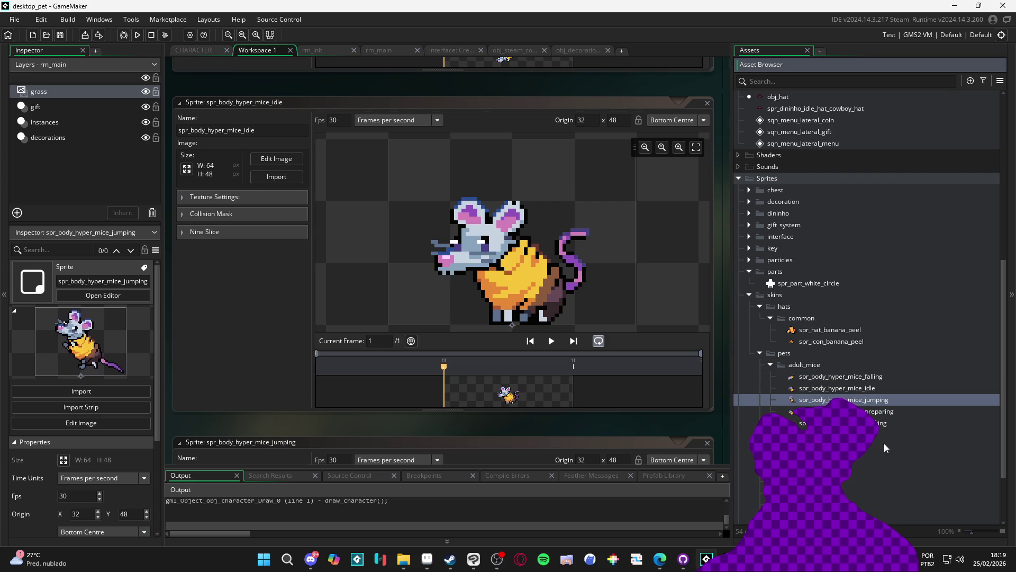
pyautogui.doubleClick(891, 390)
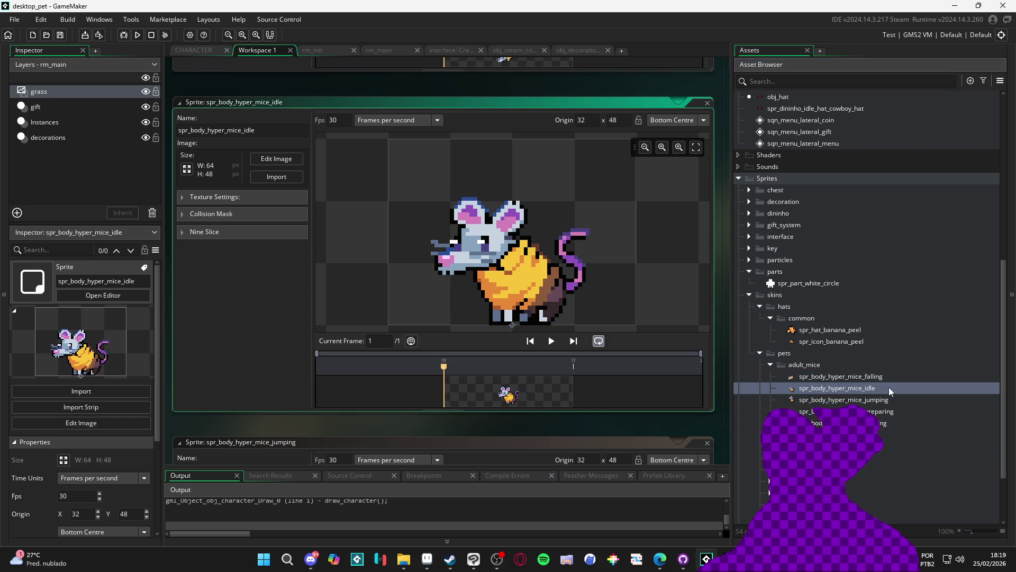
pyautogui.click(276, 176)
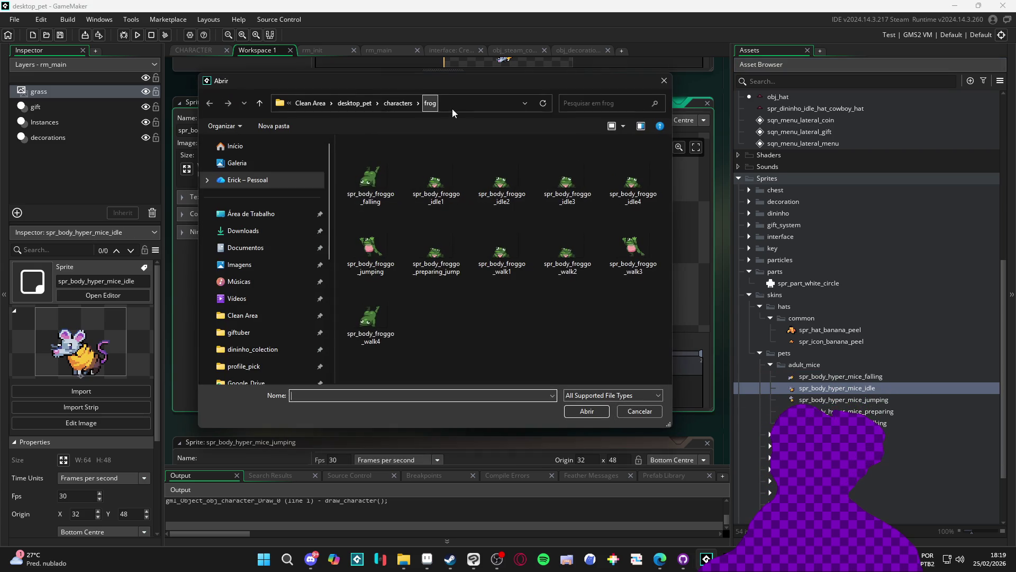
# Import the four exported idle frames from the mice folder into the hyper_mice idle sprite.
pyautogui.click(398, 103)
pyautogui.doubleClick(386, 261)
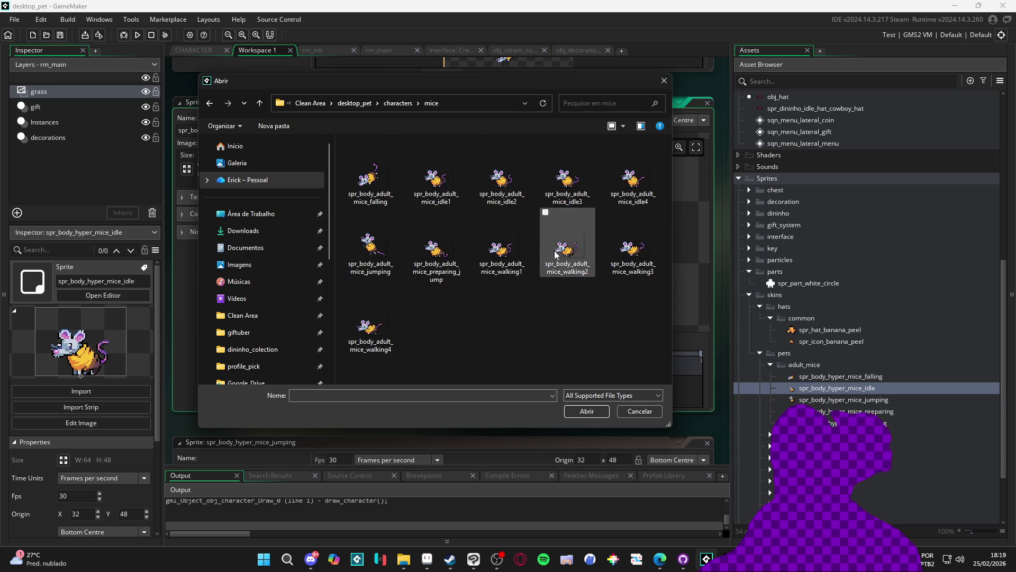
pyautogui.click(436, 180)
pyautogui.keyDown('shift'); pyautogui.click(633, 180); pyautogui.keyUp('shift')
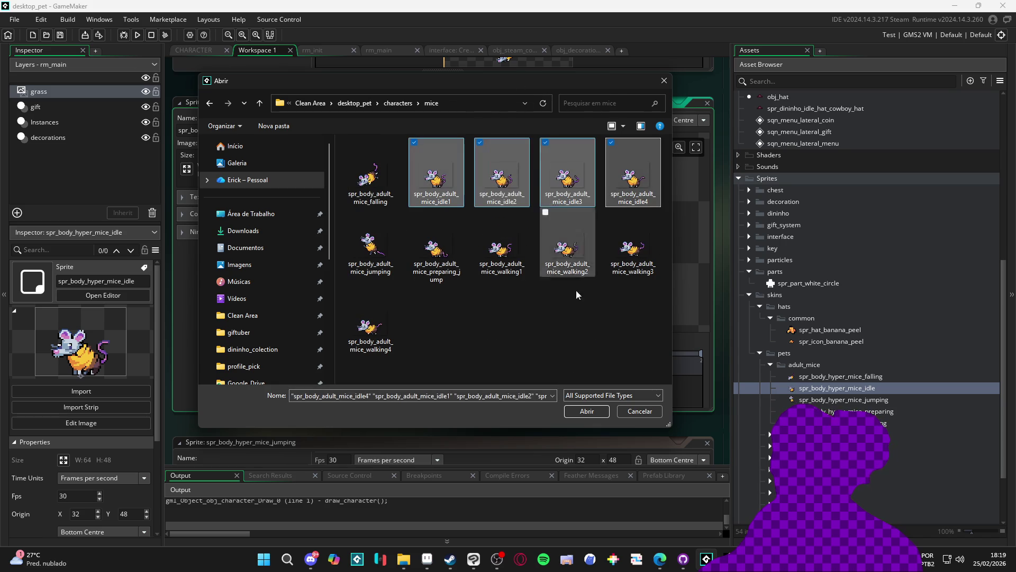
pyautogui.click(585, 412)
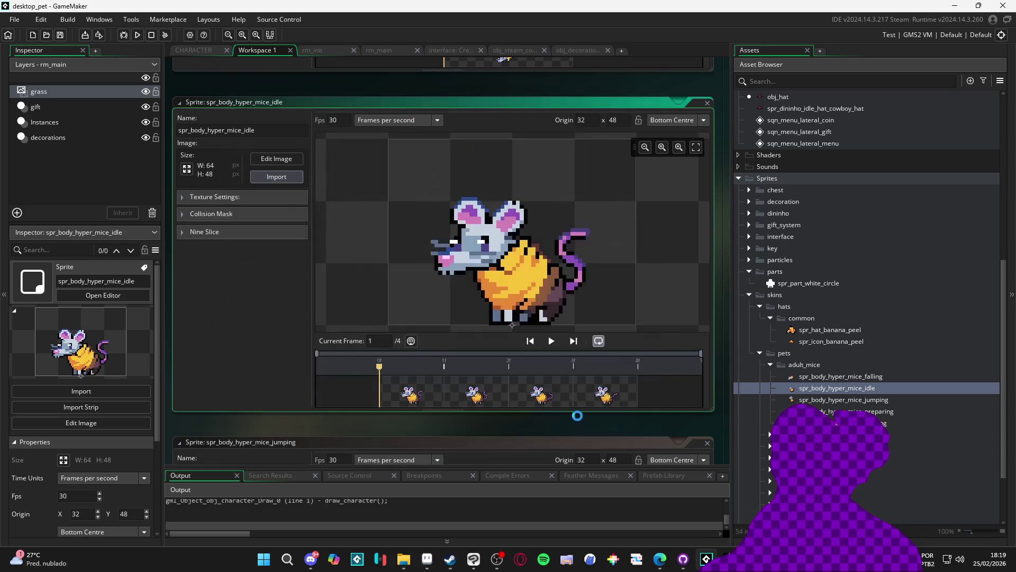
# Import walking1–walking4 into spr_body_hyper_mice_walking and preview the animation.
pyautogui.click(880, 403)
pyautogui.doubleClick(876, 423)
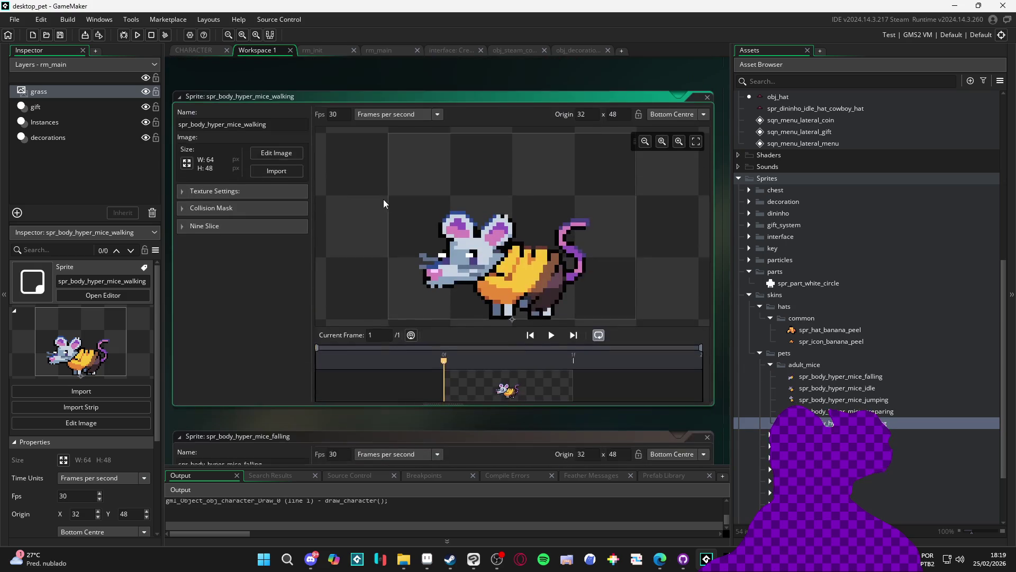
pyautogui.click(277, 177)
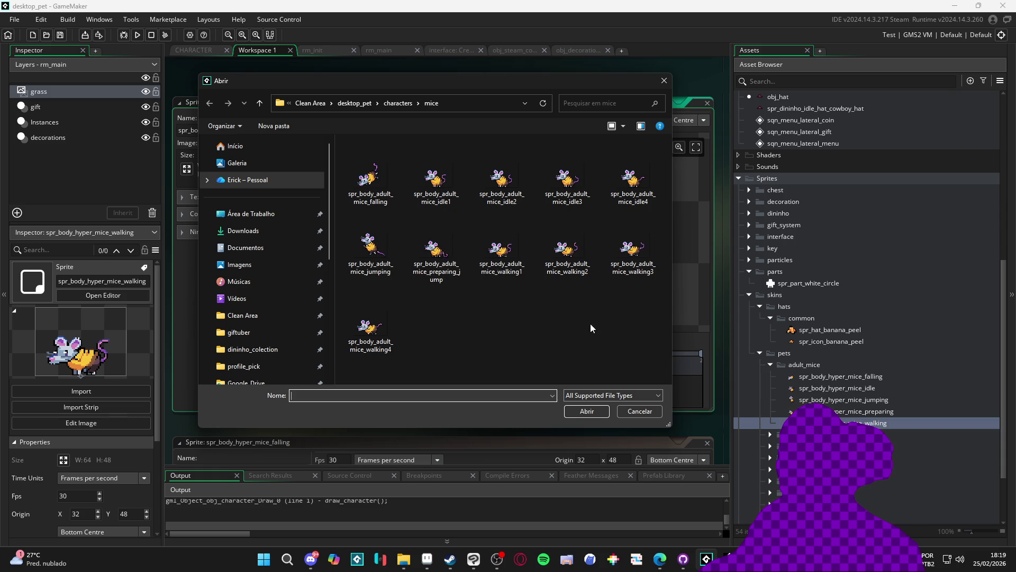
pyautogui.click(524, 265)
pyautogui.keyDown('shift'); pyautogui.click(389, 334); pyautogui.keyUp('shift')
pyautogui.click(584, 413)
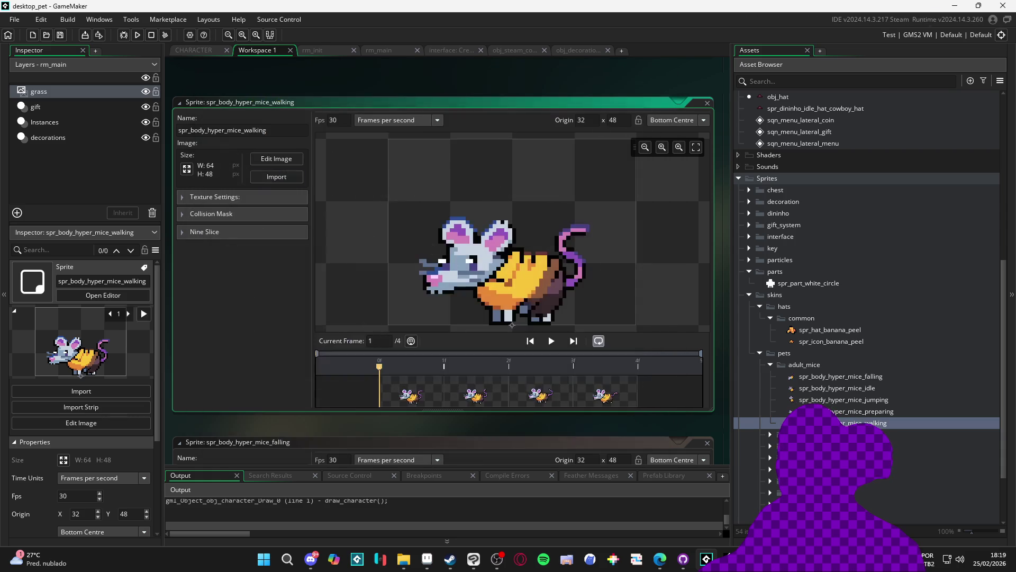
pyautogui.click(550, 344)
pyautogui.click(551, 344)
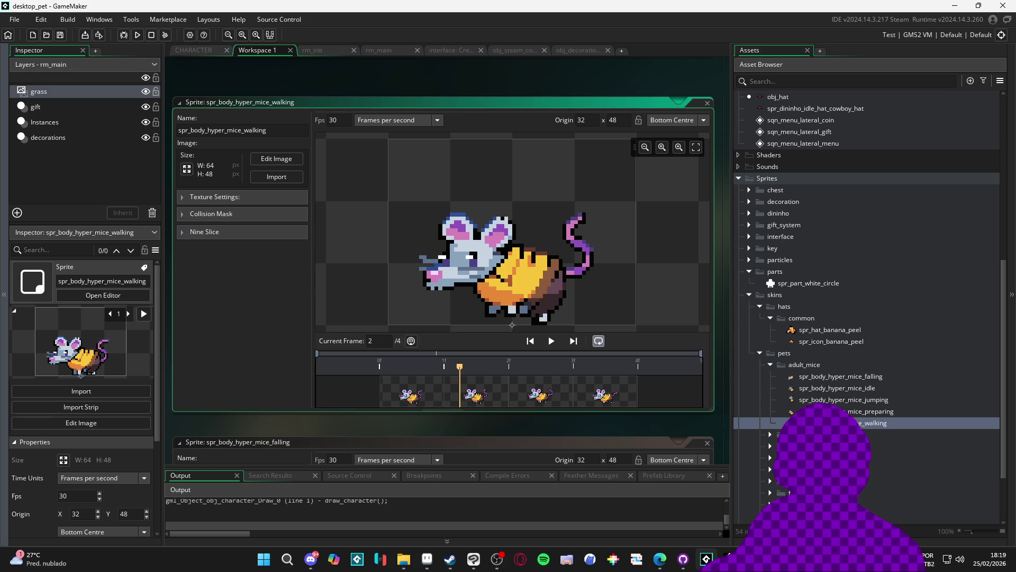
# Select the exported mouse file in the mice folder for renaming.
pyautogui.click(404, 559)
pyautogui.click(182, 115)
pyautogui.press('F2')
# Rename the exported mouse file and the mice folder to hyper_mice.
pyautogui.write('hyper_mice')
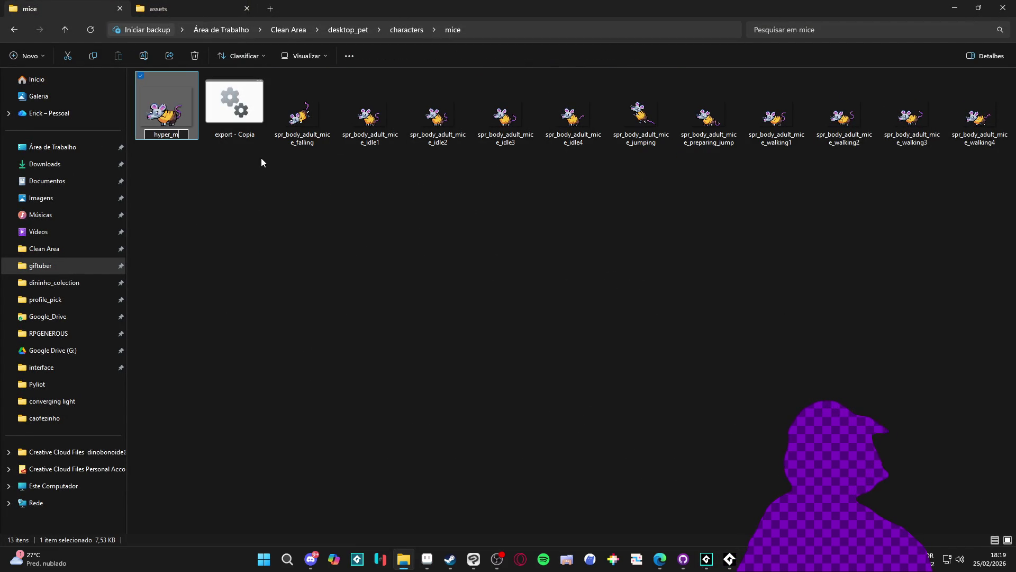
pyautogui.press('Return')
pyautogui.click(17, 32)
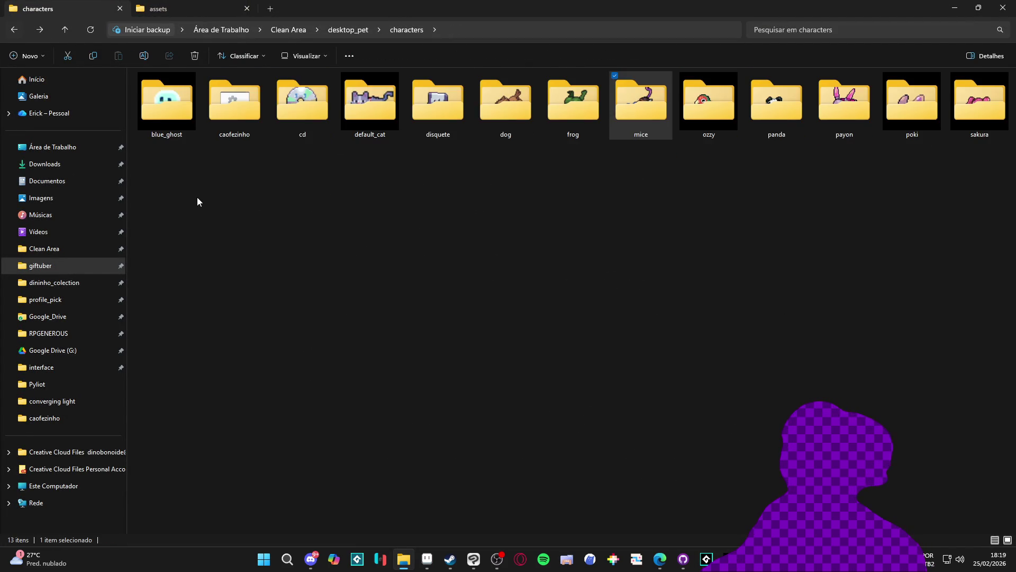
pyautogui.press('F2')
pyautogui.write('hyp')
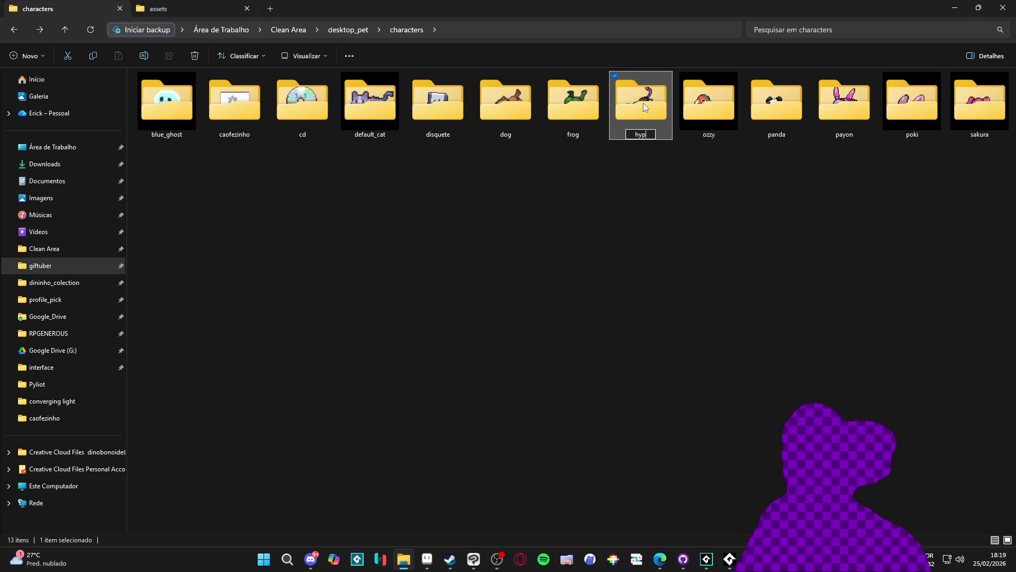
pyautogui.write('er_mice')
pyautogui.press('Return')
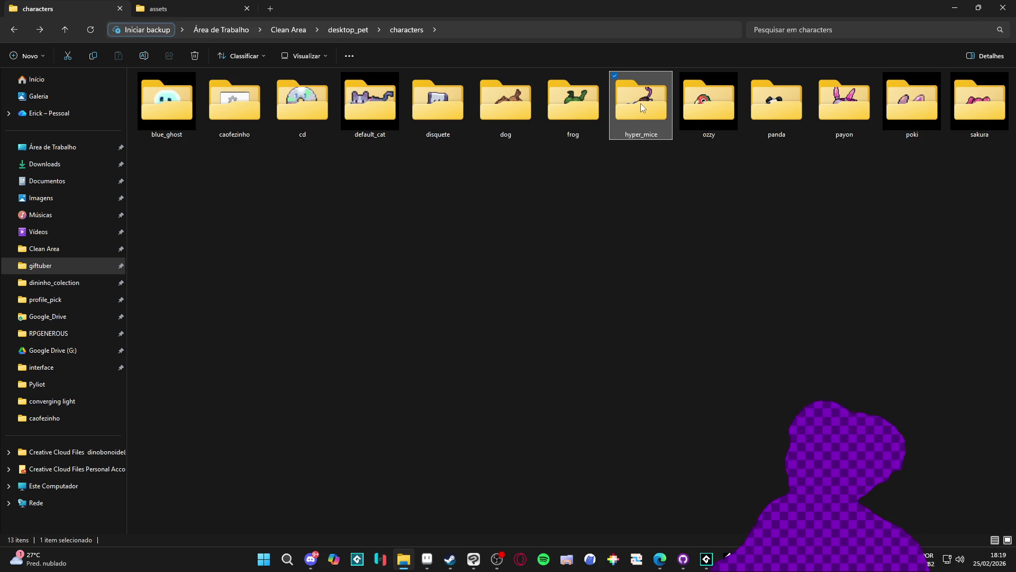
# Rename the frog folder to froggo and the dog folder to toby.
pyautogui.click(554, 129)
pyautogui.press('F2')
pyautogui.write('froggo')
pyautogui.press('Return')
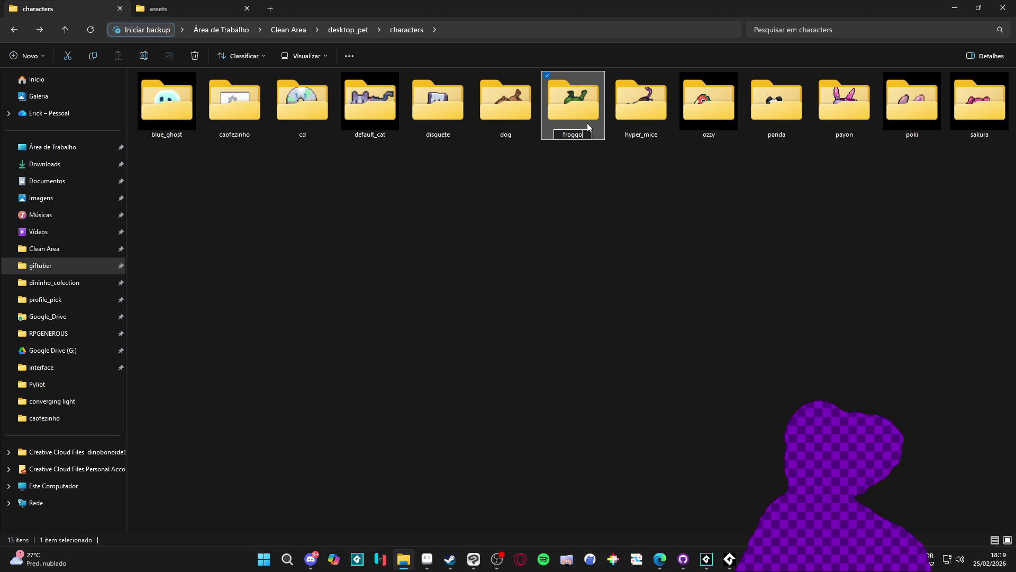
pyautogui.click(525, 96)
pyautogui.press('F2')
pyautogui.write('toby')
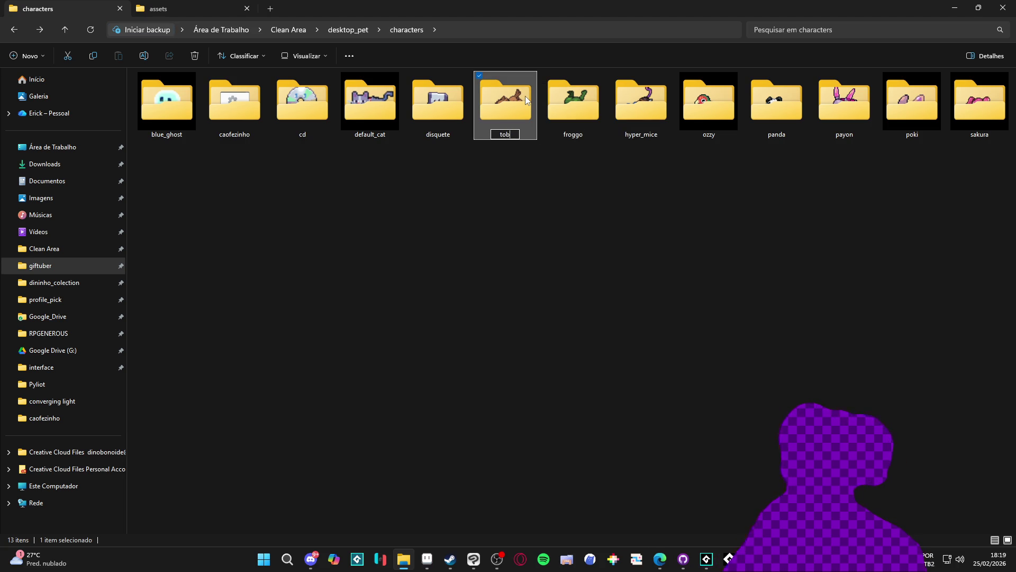
pyautogui.press('Return')
# Type flop as the new name for the disquete folder.
pyautogui.click(425, 118)
pyautogui.press('F2')
pyautogui.write('flop')
pyautogui.hotkey('alt', 'Tab')
# Change the mouse skin entry to hyper_mice in the CHARACTER code and run the game.
pyautogui.write('hyper_mice')
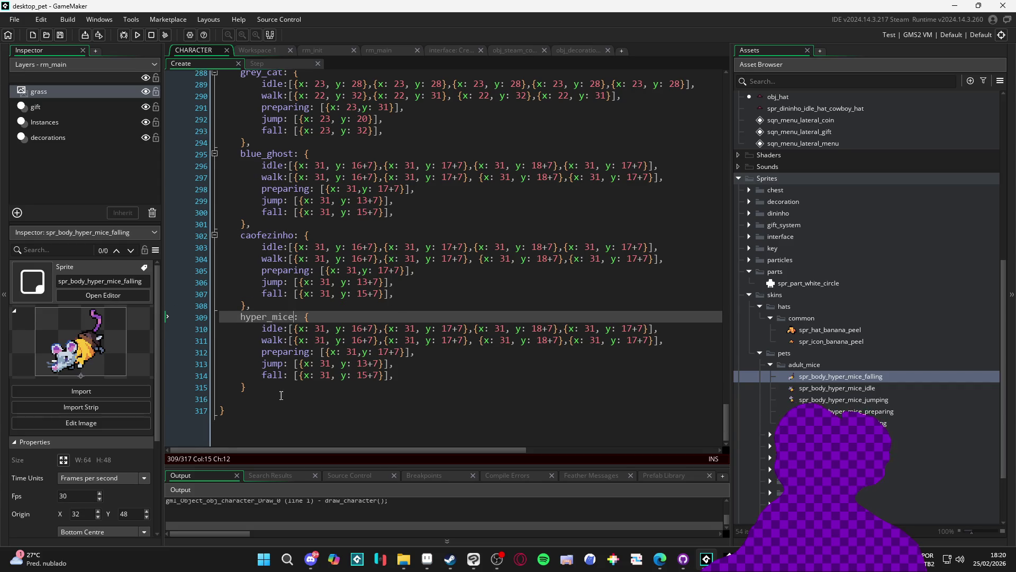
pyautogui.press('Down')
pyautogui.press('Down')
pyautogui.press('Down')
pyautogui.moveTo(727, 434); pyautogui.dragTo(733, 115)
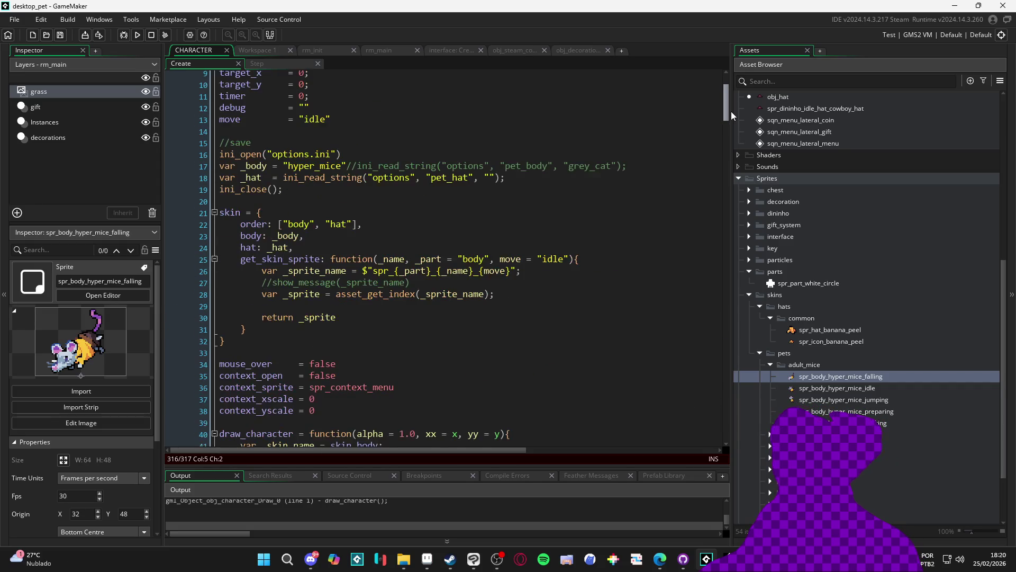
pyautogui.scroll(1, 507, 252)
pyautogui.press('F5')
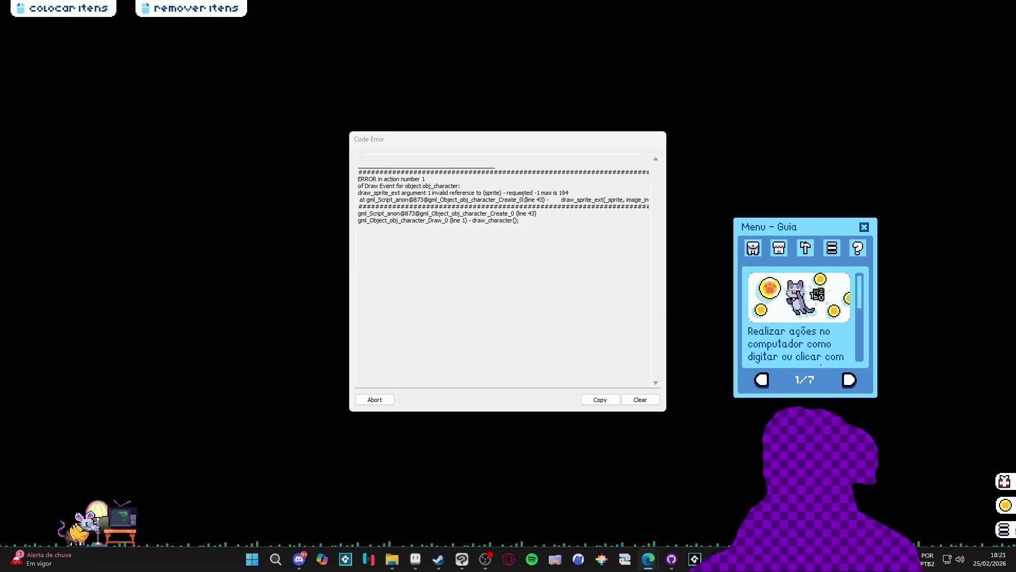
# Abort the crashed run from the Code Error dialog and close the game's browser window.
pyautogui.click(375, 400)
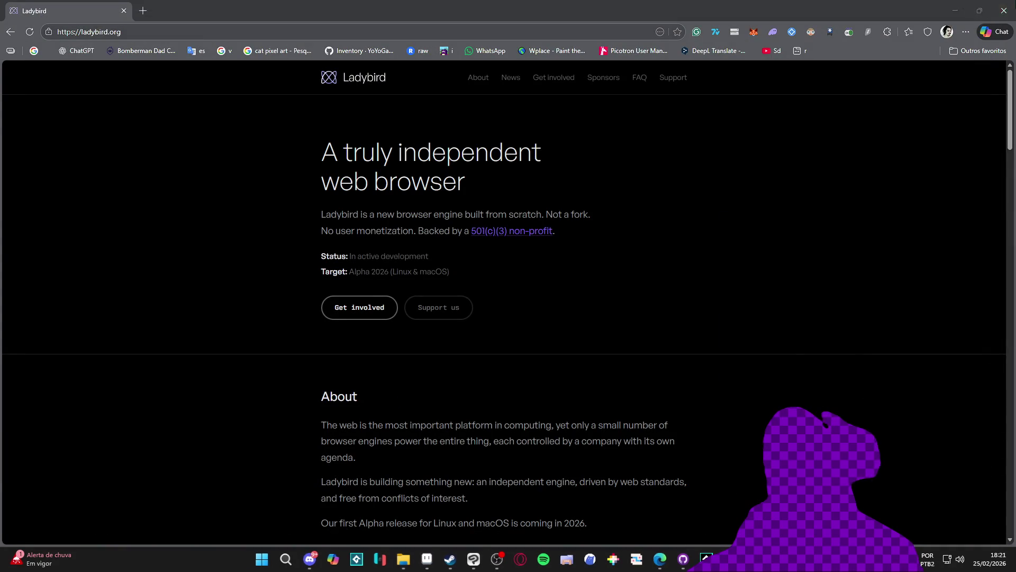
pyautogui.hotkey('ctrl', 'w')
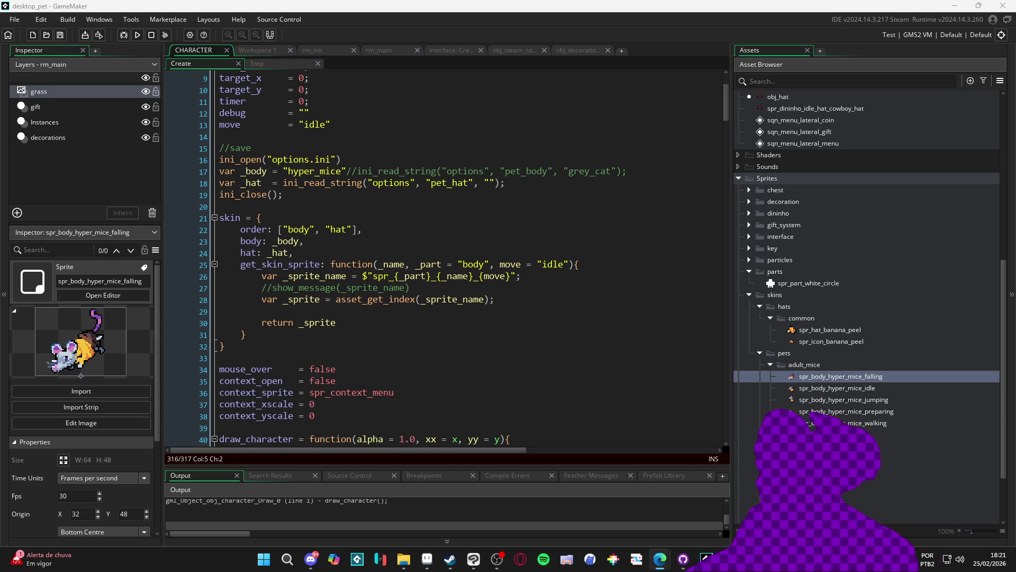
# Shorten the hyper_mice sprite names to spr_body_hyper_mice_fall, _jump and _walk.
pyautogui.scroll(-3, 868, 291)
pyautogui.click(885, 293)
pyautogui.click(889, 293)
pyautogui.press('BackSpace')
pyautogui.click(884, 316)
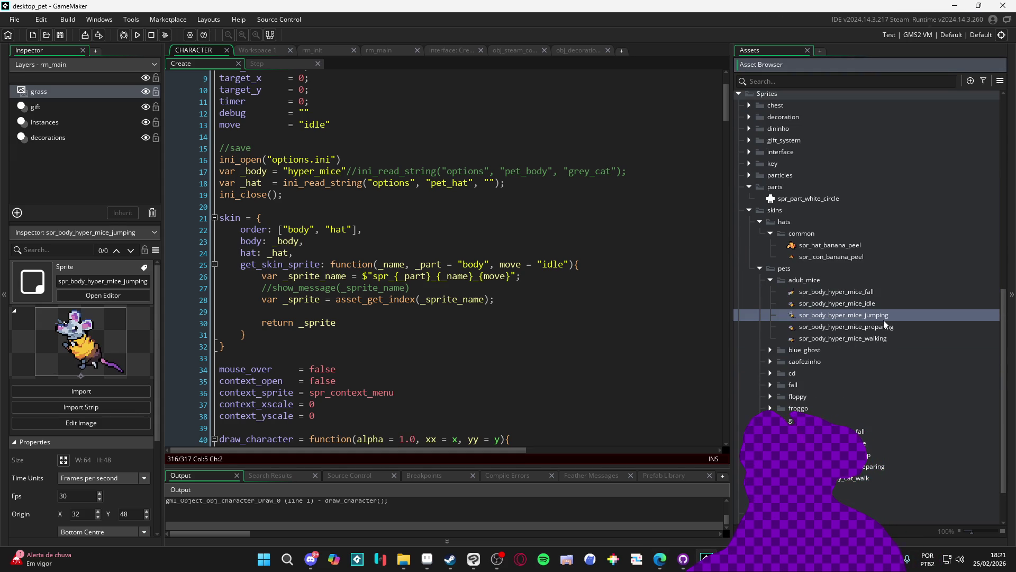
pyautogui.click(891, 316)
pyautogui.click(896, 315)
pyautogui.press('BackSpace')
pyautogui.click(897, 330)
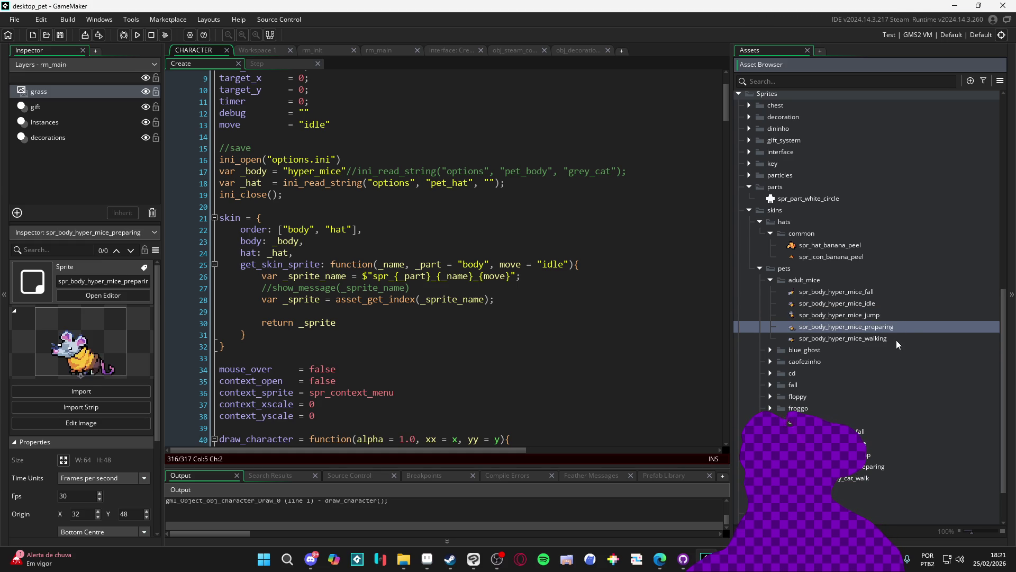
pyautogui.click(897, 339)
pyautogui.click(894, 339)
pyautogui.press('BackSpace')
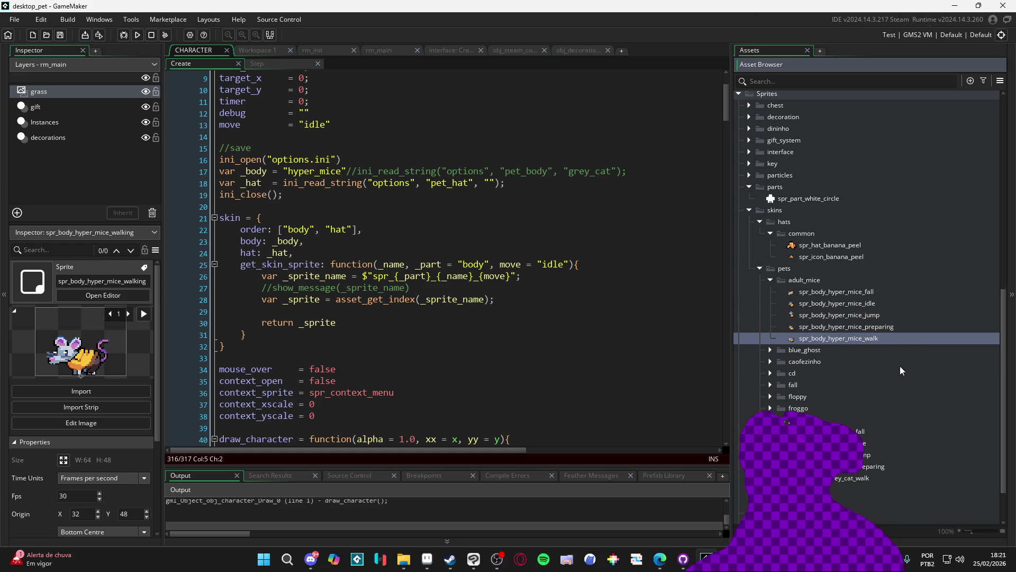
pyautogui.press('Return')
# Rename the caofezinho falling and jumping sprites to spr_body_caofezinho_fall and spr_body_caofezinho_jump.
pyautogui.click(836, 291)
pyautogui.click(770, 349)
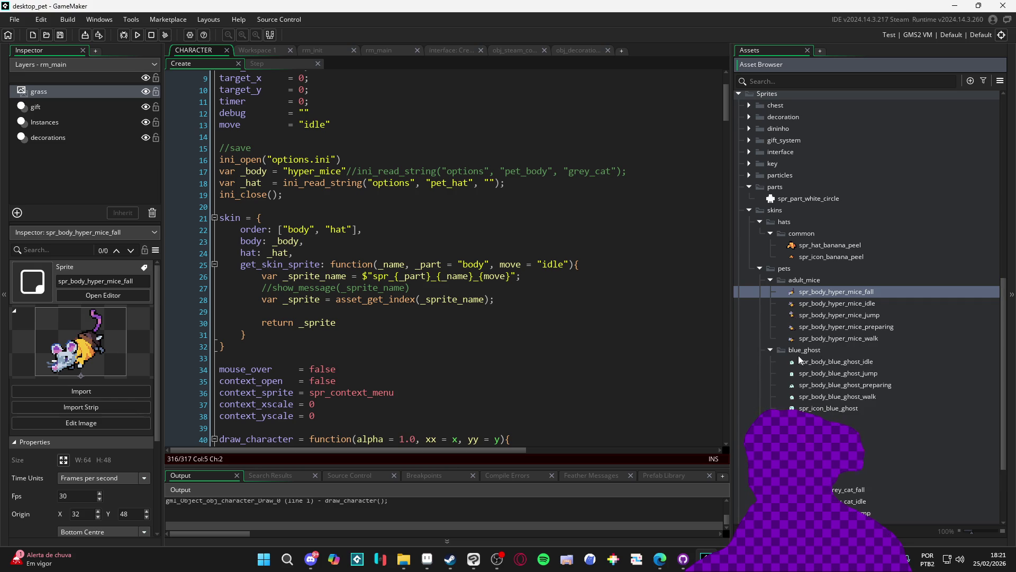
pyautogui.click(872, 362)
pyautogui.scroll(-2, 776, 407)
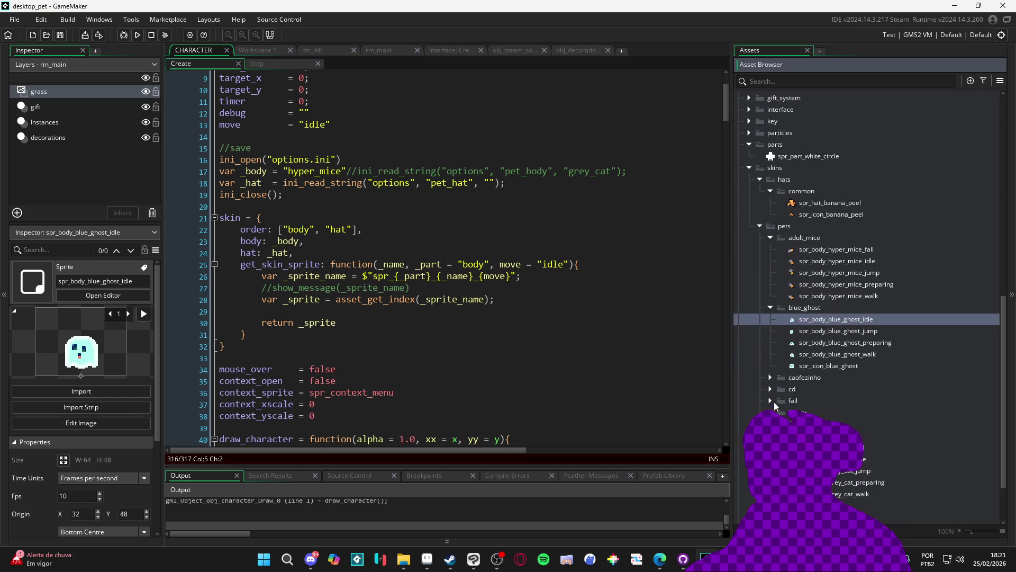
pyautogui.click(771, 376)
pyautogui.click(881, 392)
pyautogui.click(893, 387)
pyautogui.press('BackSpace')
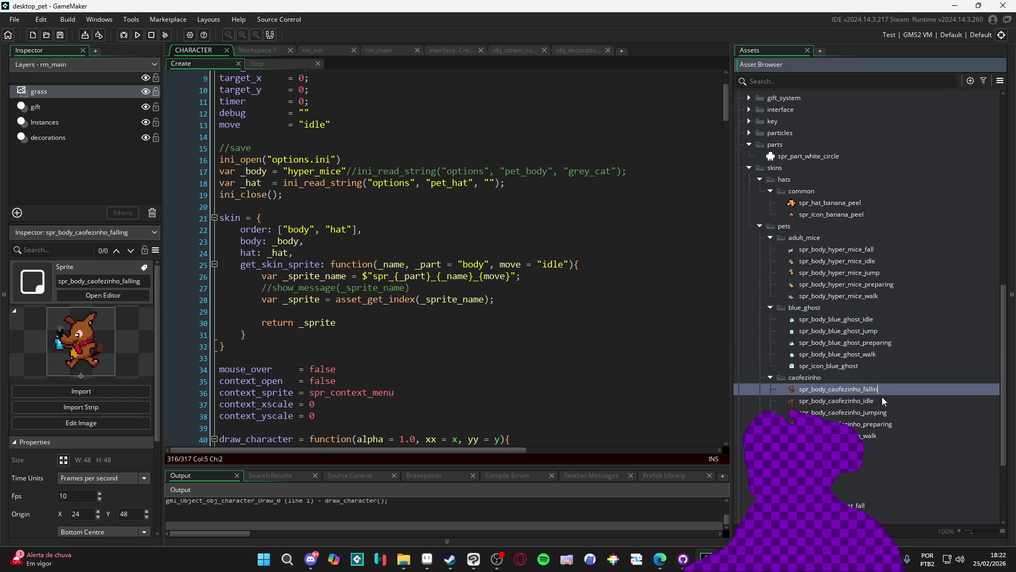
pyautogui.press('Return')
pyautogui.click(886, 413)
pyautogui.click(886, 413)
pyautogui.press('BackSpace')
pyautogui.press('BackSpace')
pyautogui.press('BackSpace')
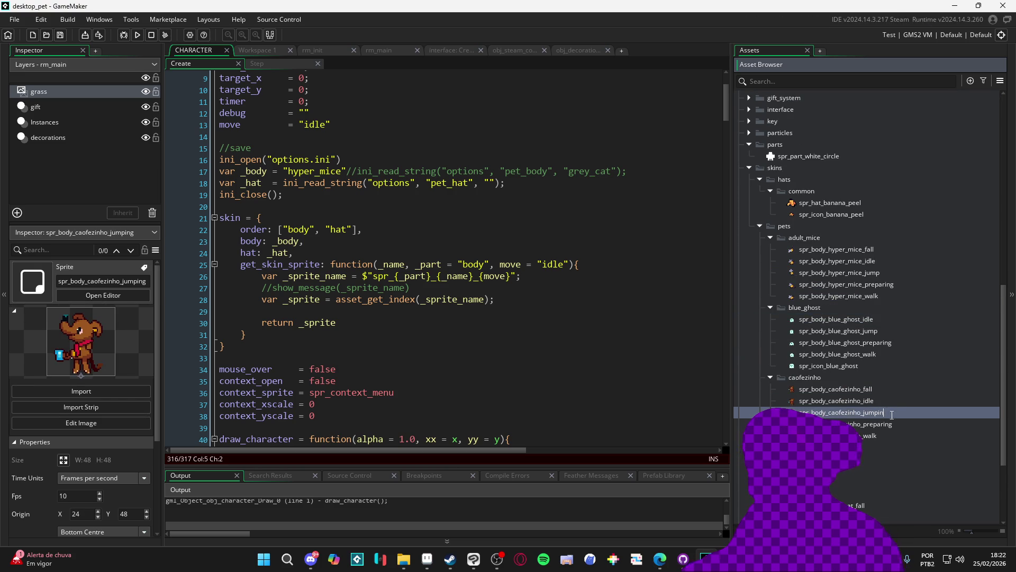
pyautogui.click(893, 425)
# Rename the cd falling and jumping sprites to spr_body_cd_fall and spr_body_cd_jump.
pyautogui.scroll(-1, 885, 435)
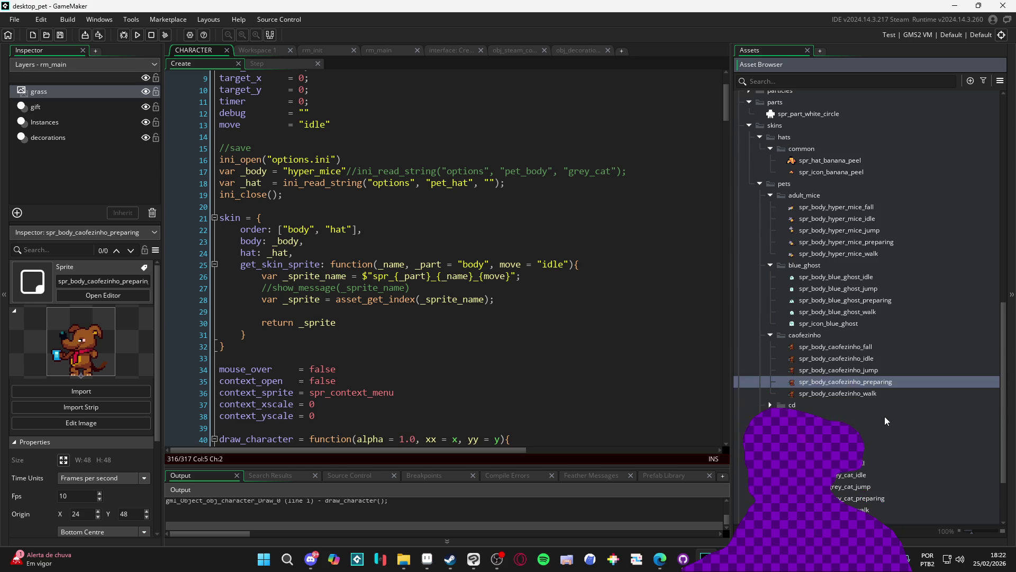
pyautogui.click(770, 405)
pyautogui.scroll(-1, 770, 405)
pyautogui.click(865, 375)
pyautogui.click(866, 375)
pyautogui.press('BackSpace')
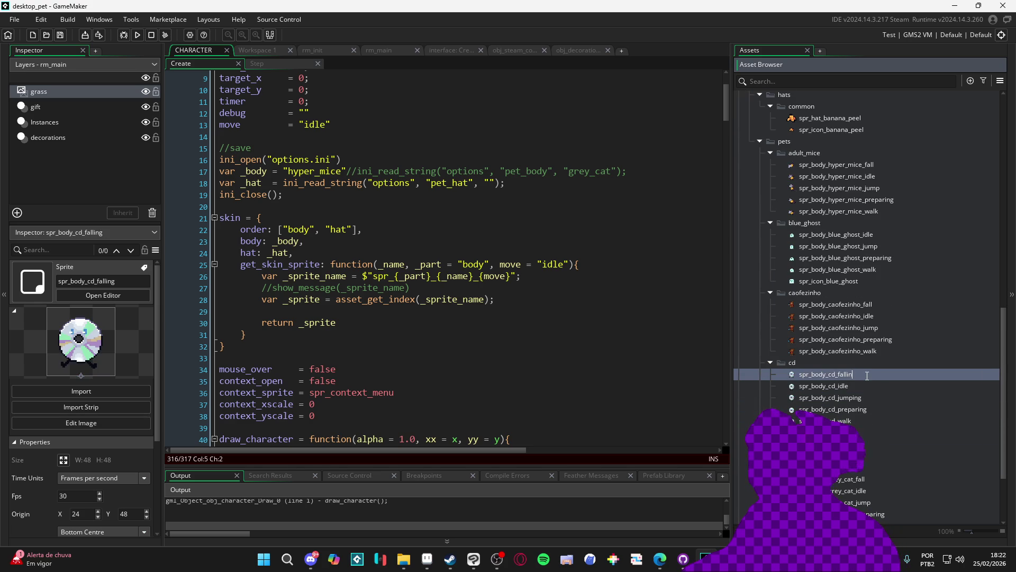
pyautogui.click(846, 401)
pyautogui.click(866, 397)
pyautogui.press('BackSpace')
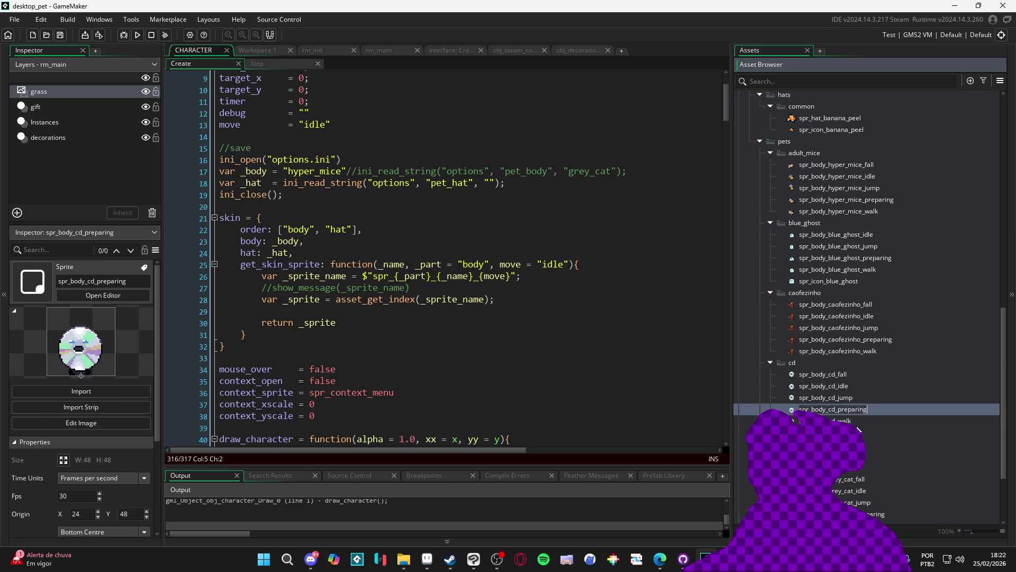
pyautogui.click(847, 420)
# Shorten the floppy sprite names to spr_body_floppy_fall, _jump and _walk.
pyautogui.scroll(-3, 773, 355)
pyautogui.click(771, 348)
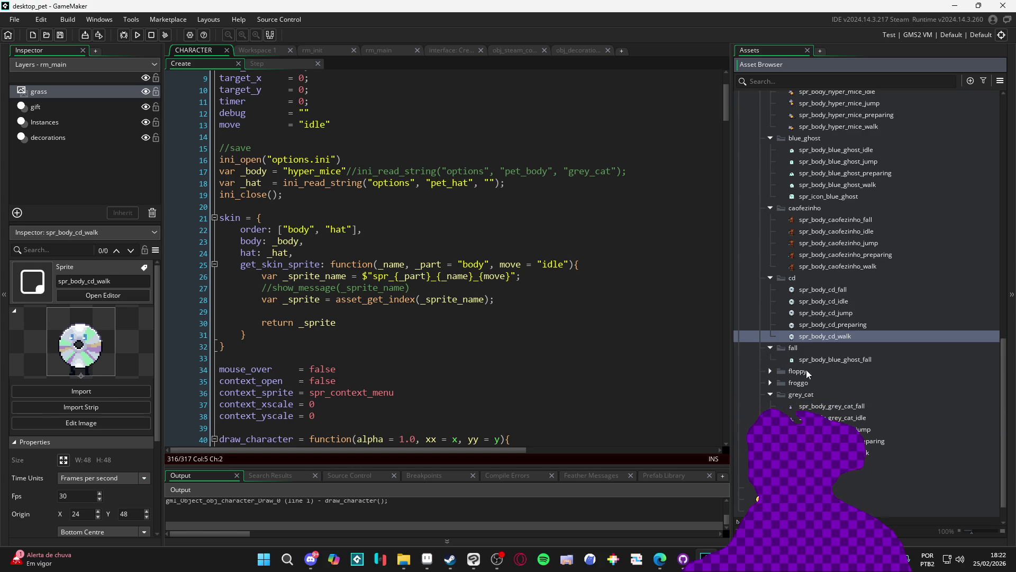
pyautogui.click(771, 371)
pyautogui.click(849, 383)
pyautogui.click(848, 383)
pyautogui.press('BackSpace')
pyautogui.press('BackSpace')
pyautogui.press('BackSpace')
pyautogui.click(878, 406)
pyautogui.click(880, 405)
pyautogui.click(873, 430)
pyautogui.click(874, 429)
pyautogui.press('BackSpace')
pyautogui.press('BackSpace')
pyautogui.press('BackSpace')
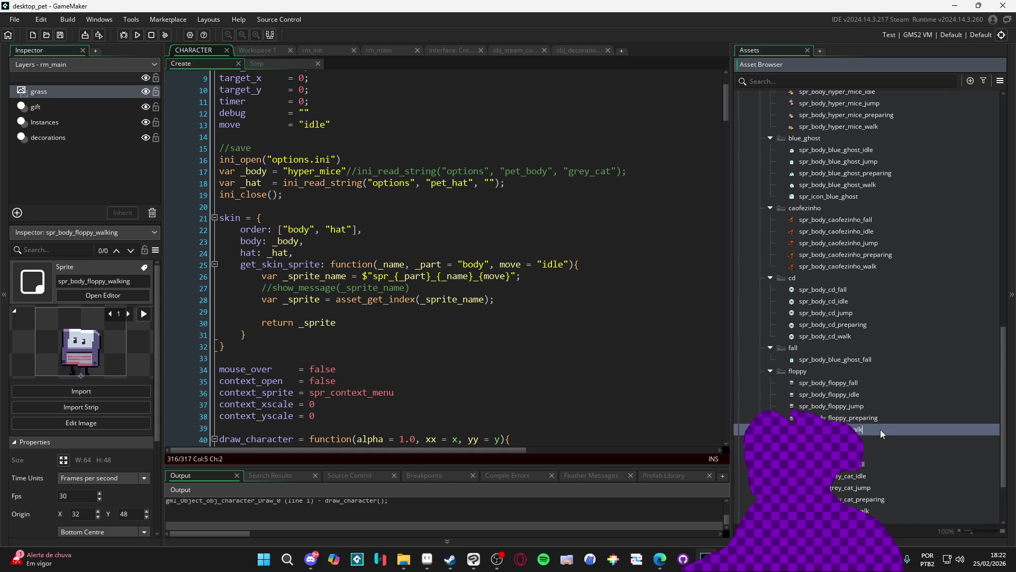
pyautogui.click(853, 406)
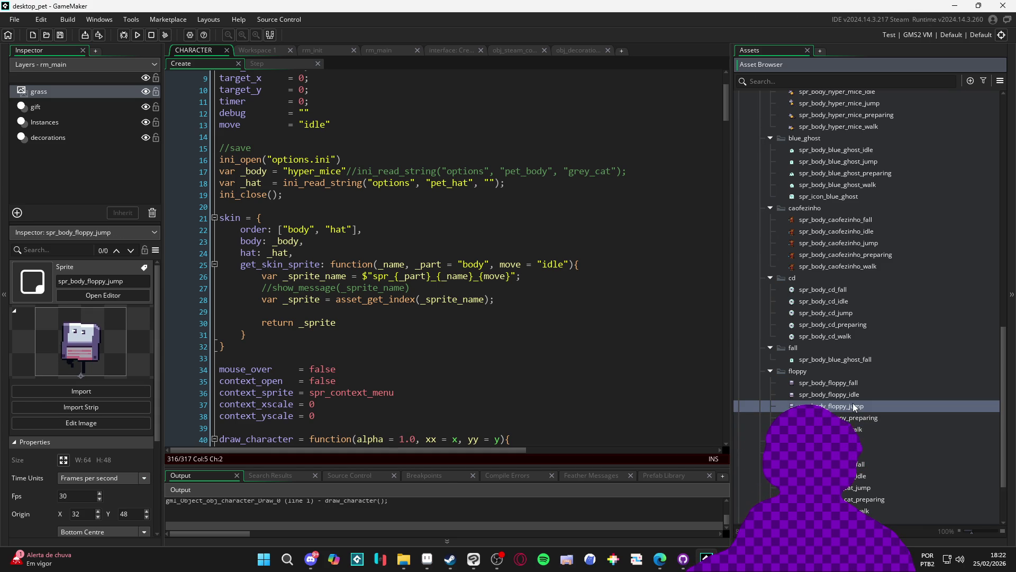
# Rename the froggo jumping sprite to spr_body_froggo_jump, then build and run the game.
pyautogui.scroll(-2, 827, 394)
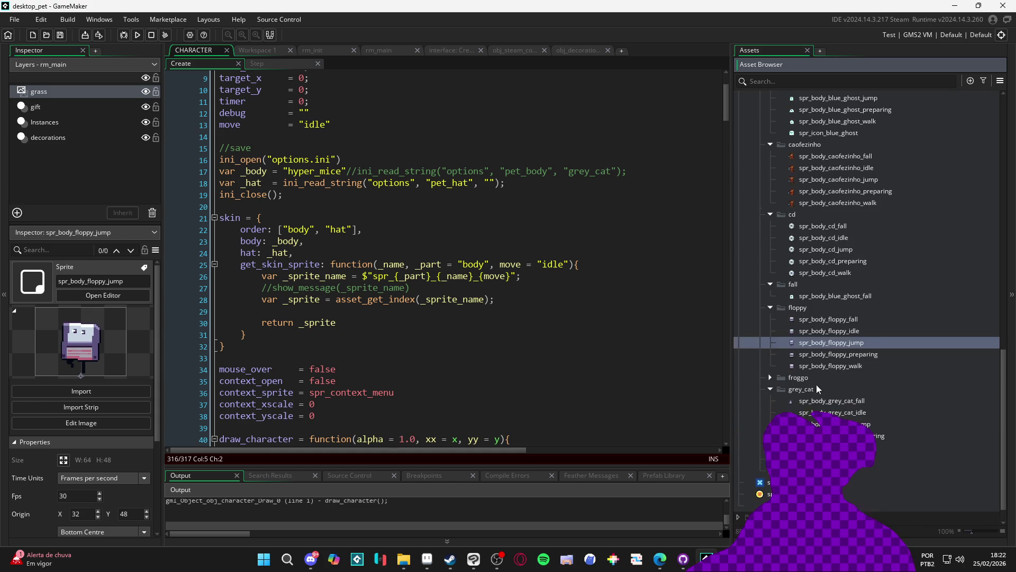
pyautogui.click(770, 377)
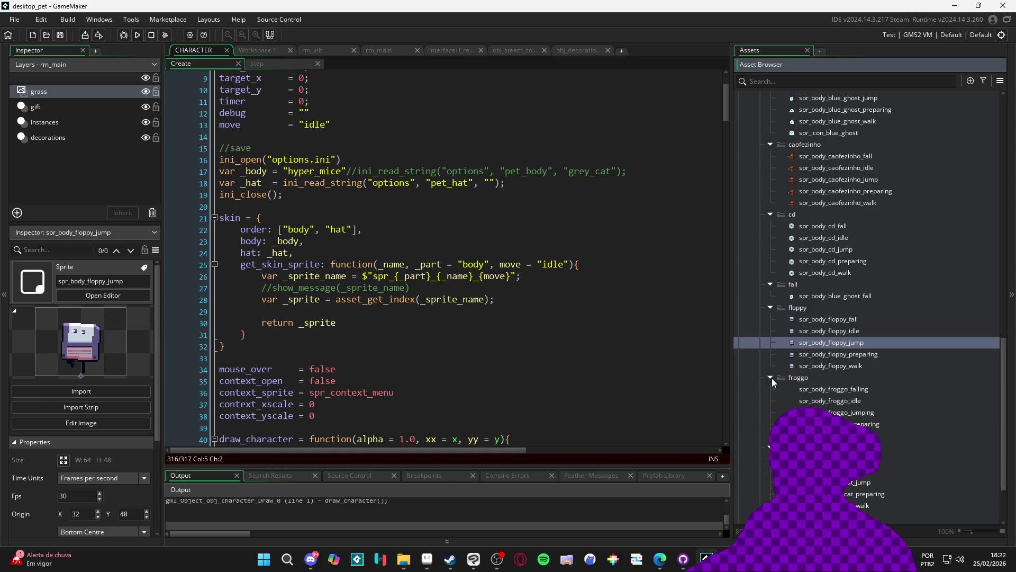
pyautogui.click(868, 389)
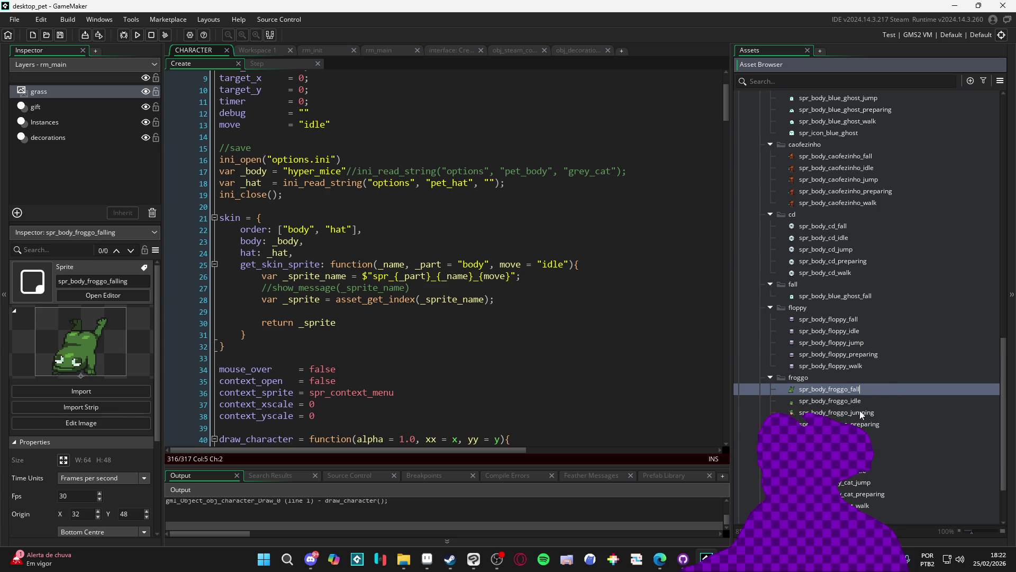
pyautogui.click(884, 412)
pyautogui.click(882, 413)
pyautogui.press('BackSpace')
pyautogui.click(872, 427)
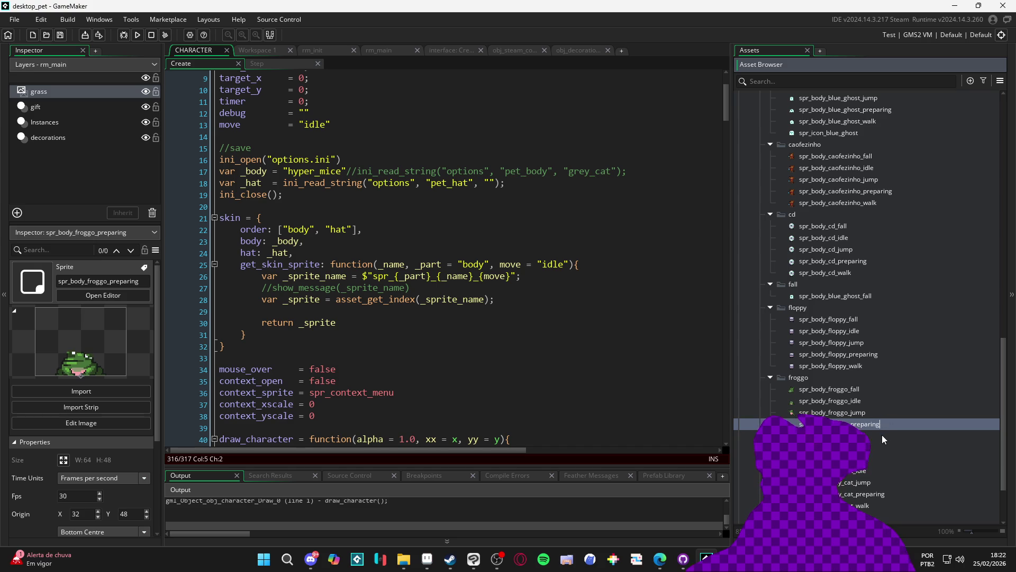
pyautogui.click(866, 402)
pyautogui.scroll(-3, 865, 406)
pyautogui.scroll(-1, 866, 407)
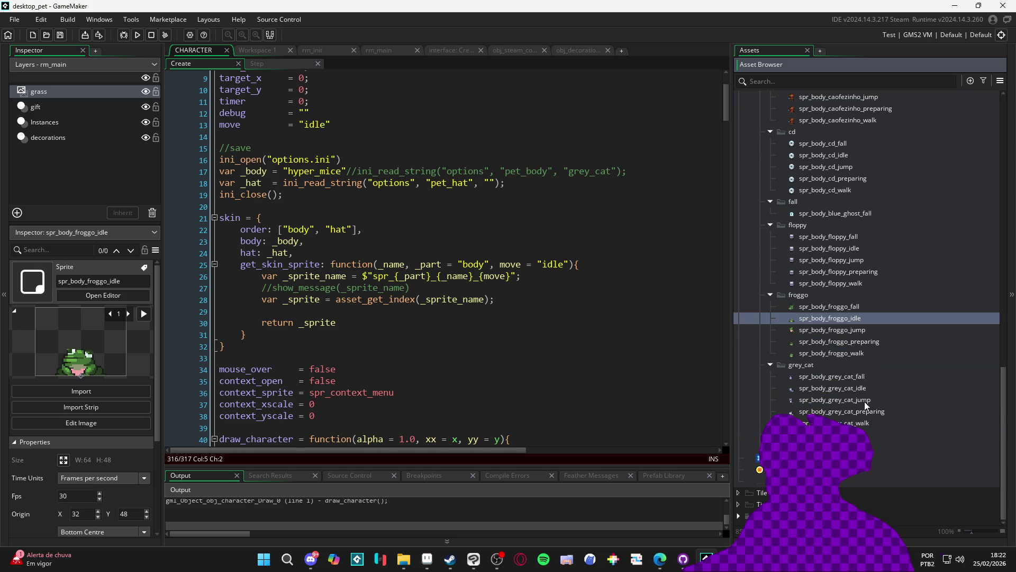
pyautogui.press('F5')
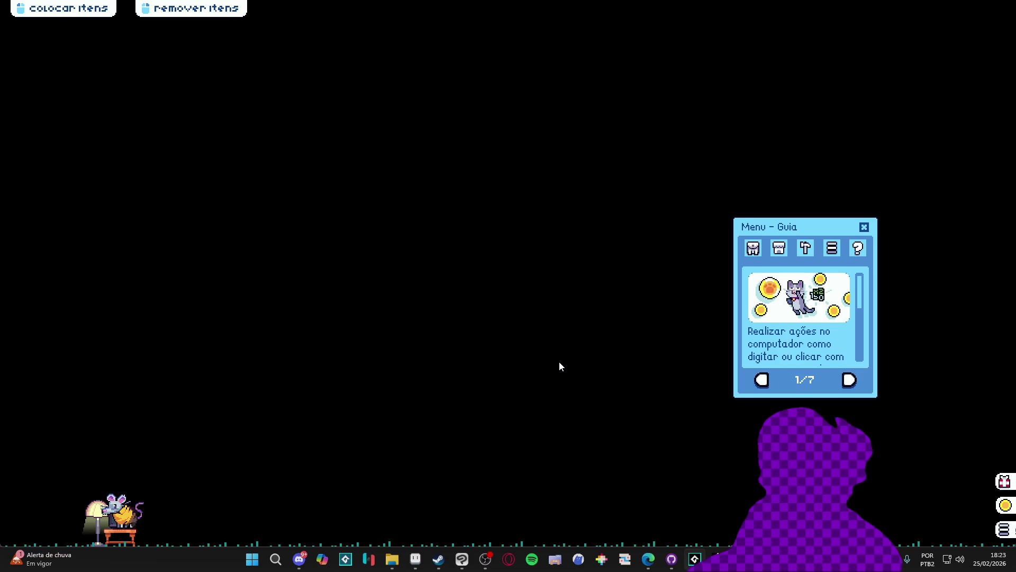
# Drag the mouse pet from its desk down onto the ground.
pyautogui.moveTo(127, 518)
pyautogui.moveTo(129, 520)
pyautogui.mouseDown()
pyautogui.moveTo(130, 450)
pyautogui.moveTo(731, 440)
pyautogui.moveTo(670, 439)
pyautogui.mouseUp()
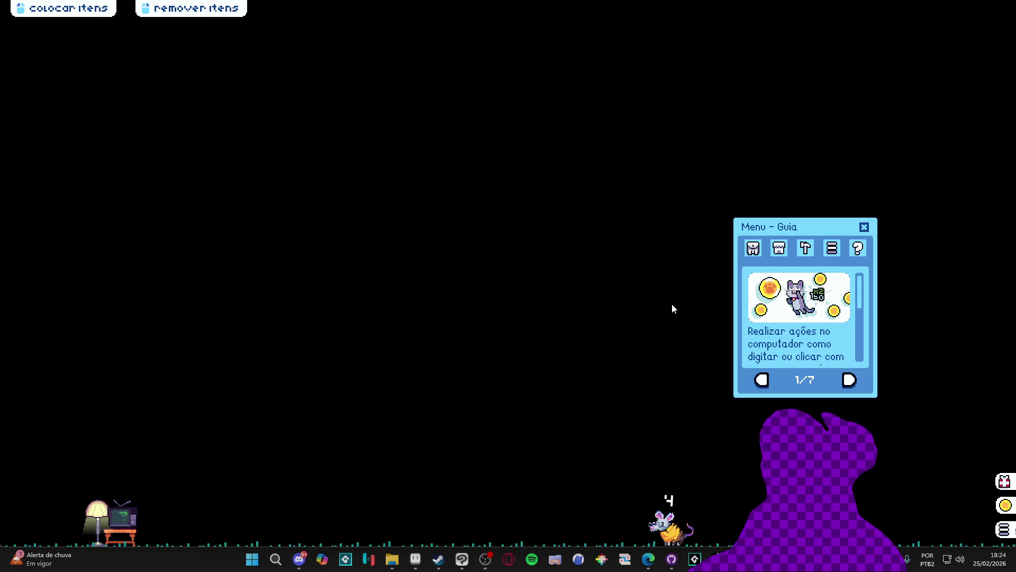
# Switch the mouse pet's behaviour mode from its bubble button, then close the game window.
pyautogui.moveTo(667, 530)
pyautogui.click(668, 529)
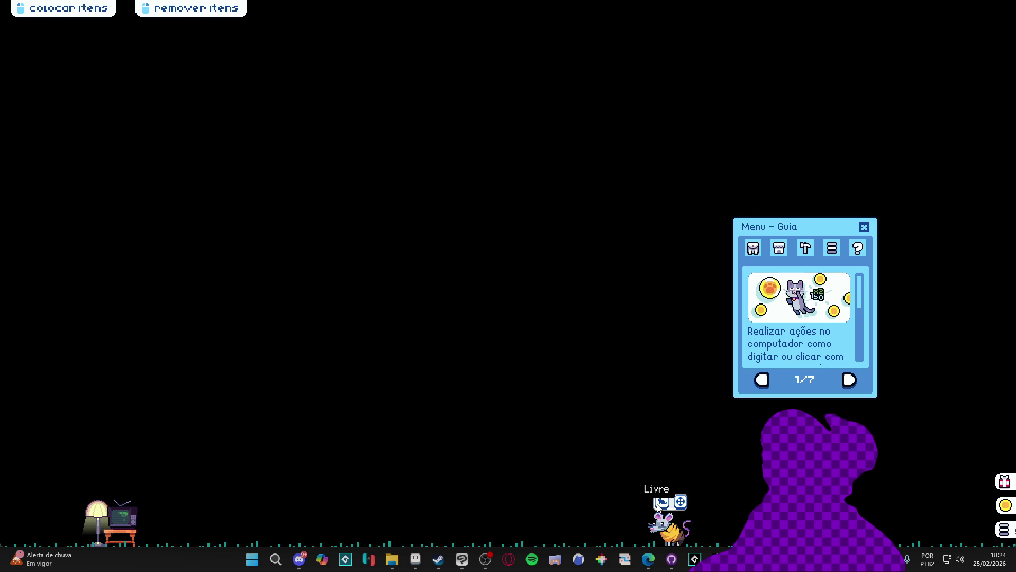
pyautogui.click(661, 503)
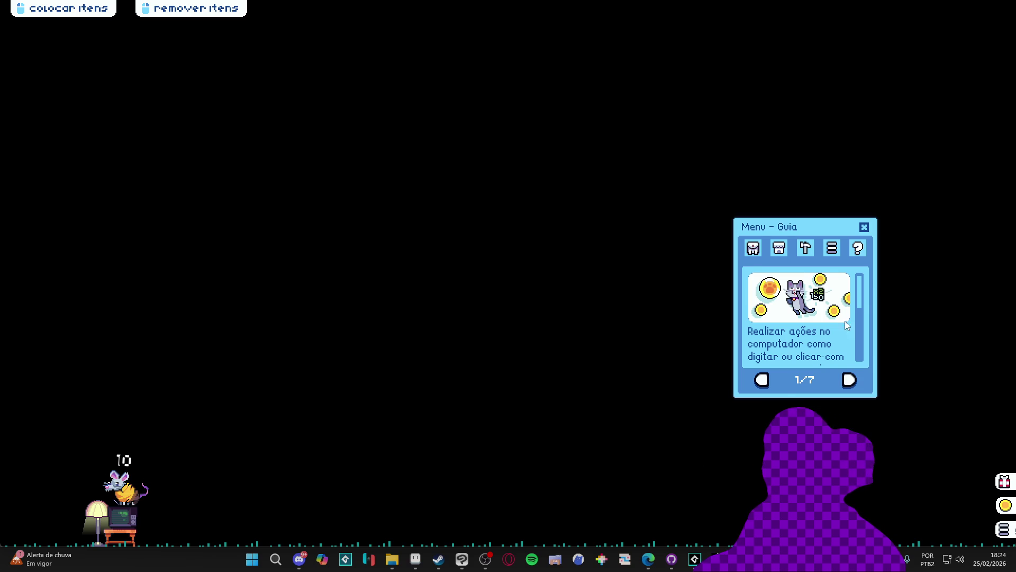
pyautogui.rightClick(694, 558)
pyautogui.click(725, 530)
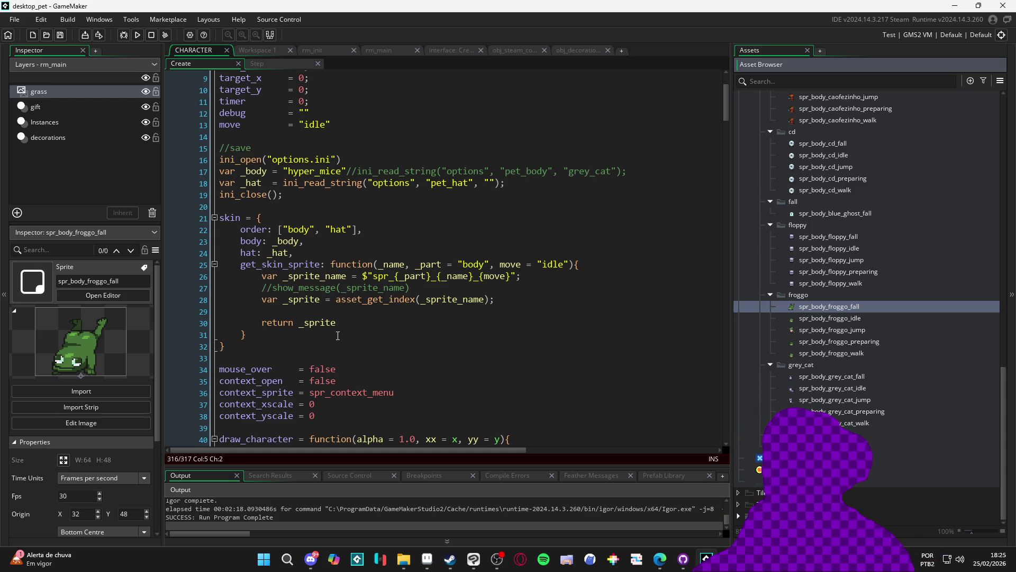
# Preview the froggo idle, walk and fall sprites in the Asset Browser.
pyautogui.click(319, 308)
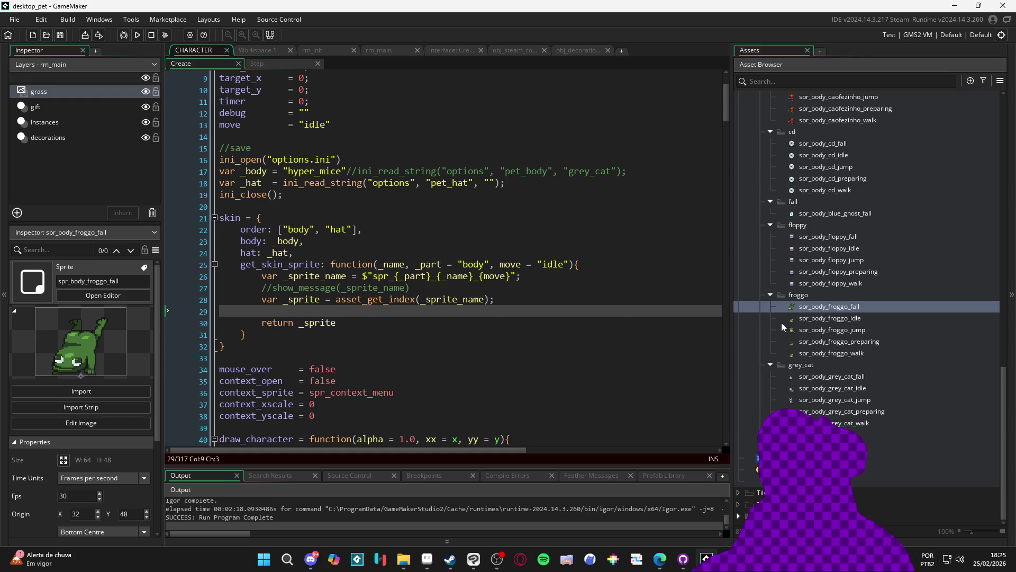
pyautogui.click(830, 319)
pyautogui.click(833, 309)
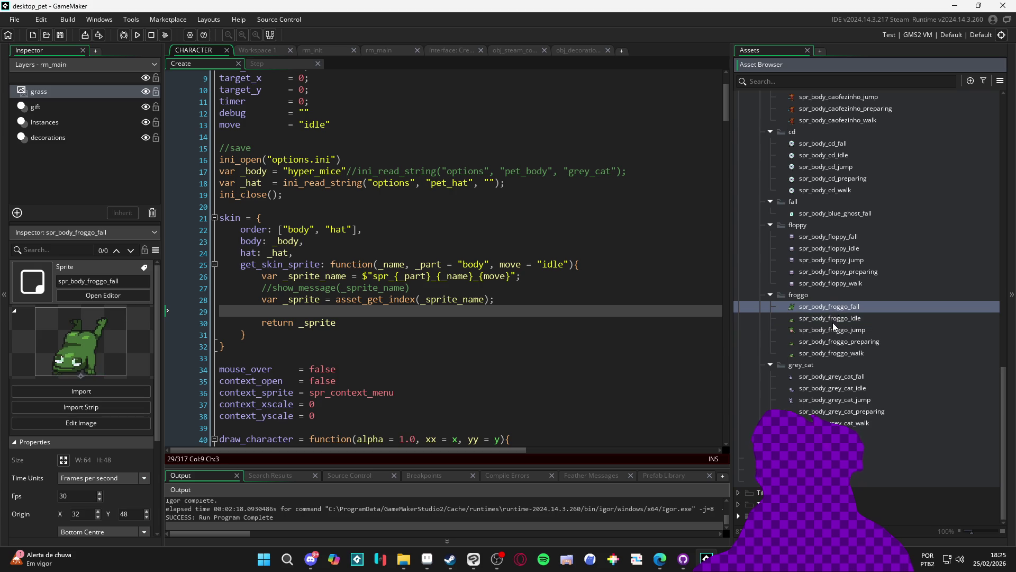
pyautogui.click(833, 322)
pyautogui.click(836, 342)
pyautogui.click(833, 352)
pyautogui.click(827, 305)
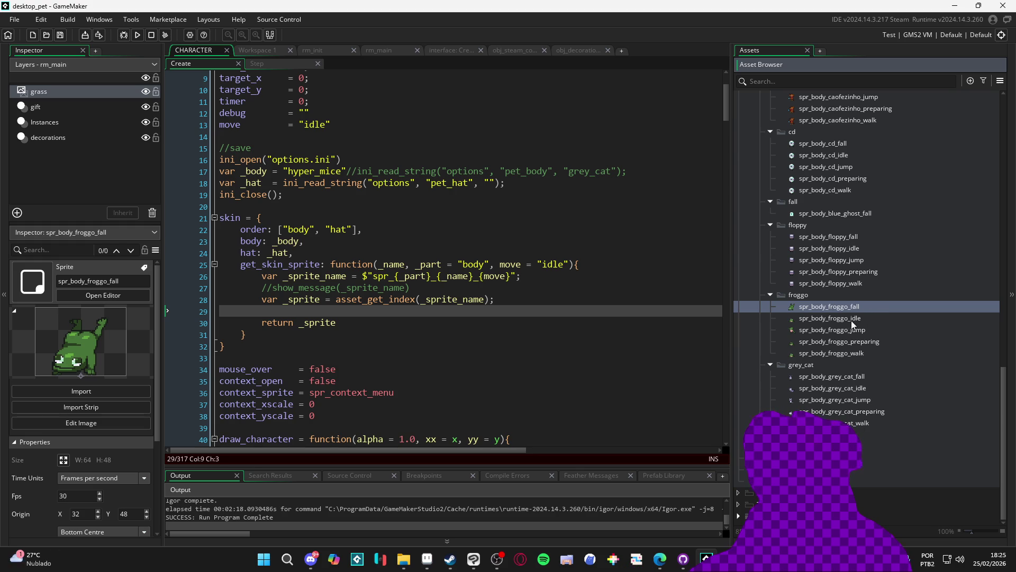
pyautogui.click(830, 349)
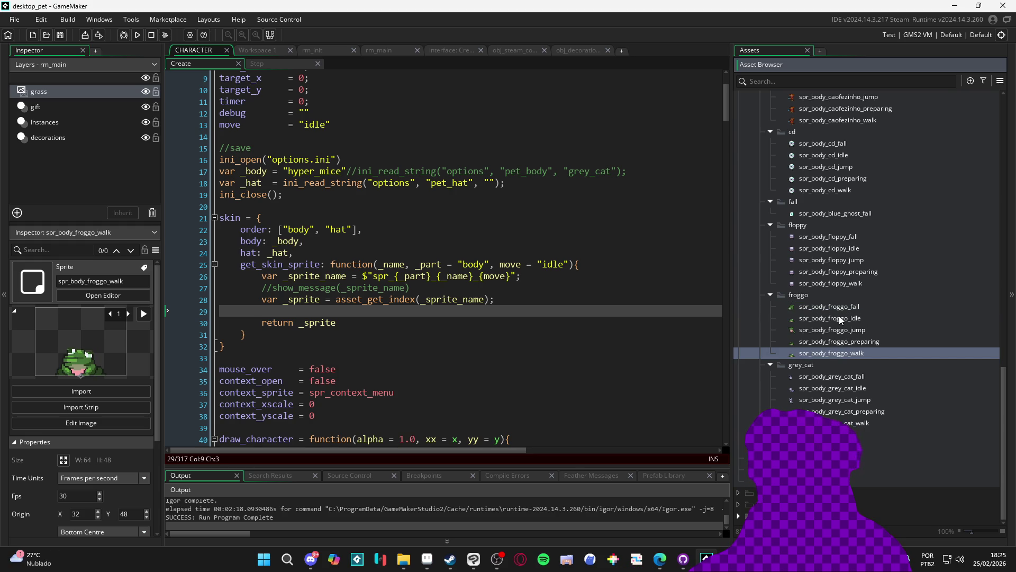
pyautogui.click(837, 307)
pyautogui.click(830, 357)
pyautogui.scroll(-4, 728, 192)
pyautogui.moveTo(725, 132); pyautogui.dragTo(565, 449)
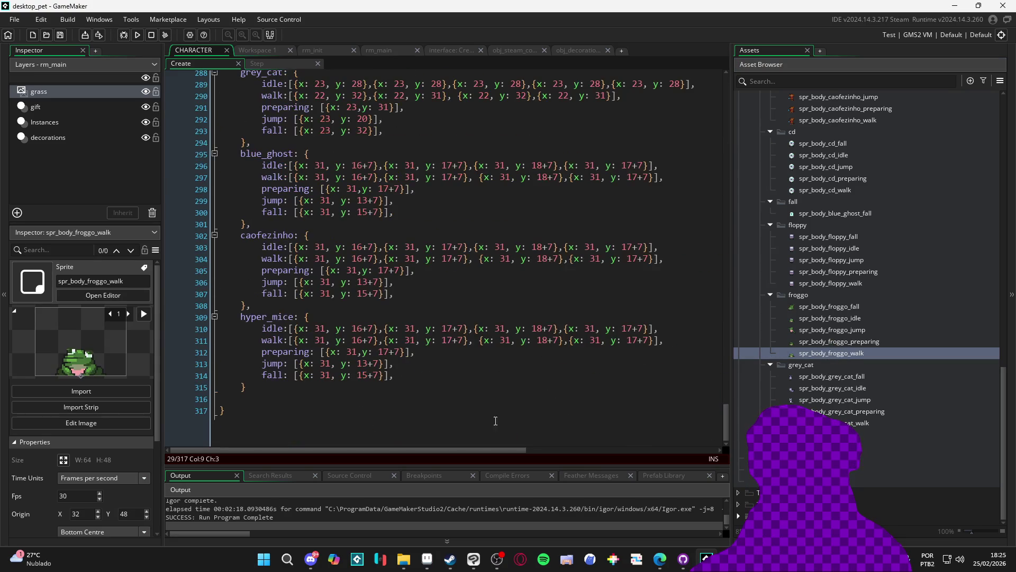
# Duplicate the hyper_mice block in CHARACTER and rename the copy froggo.
pyautogui.moveTo(269, 393)
pyautogui.mouseDown()
pyautogui.moveTo(254, 329)
pyautogui.moveTo(222, 317)
pyautogui.mouseUp()
pyautogui.hotkey('ctrl', 'd')
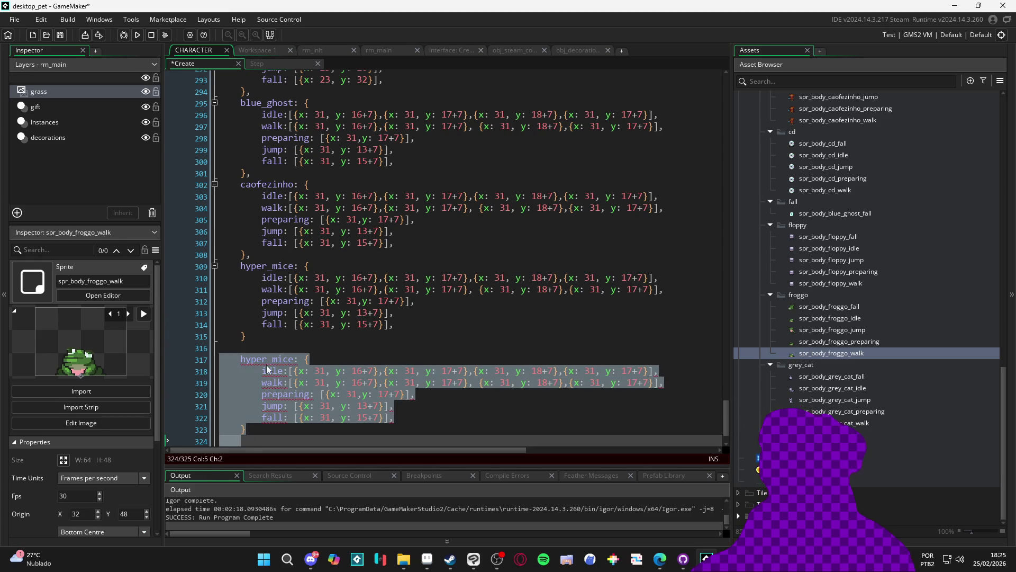
pyautogui.doubleClick(266, 358)
pyautogui.write('froggo')
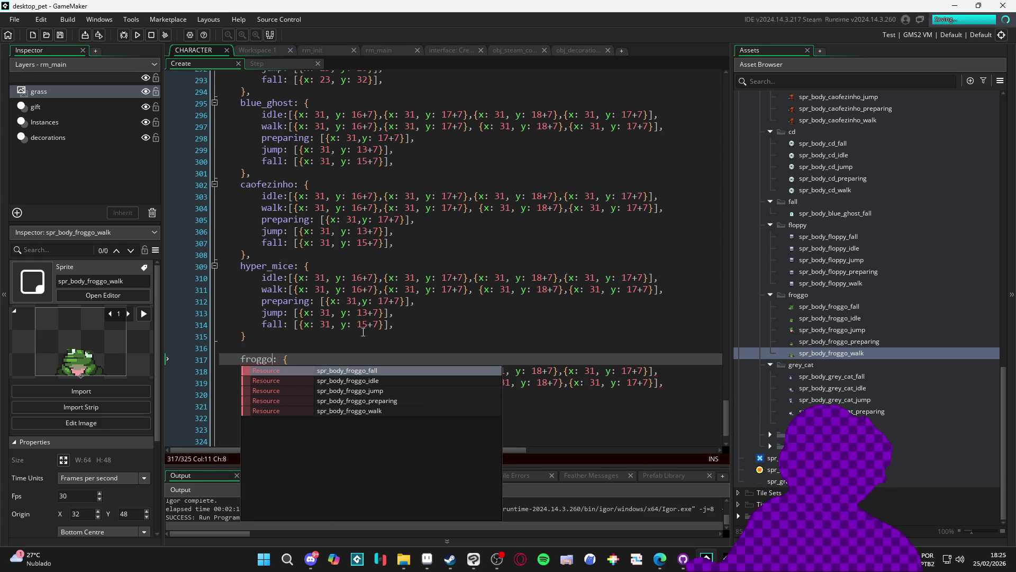
pyautogui.click(371, 325)
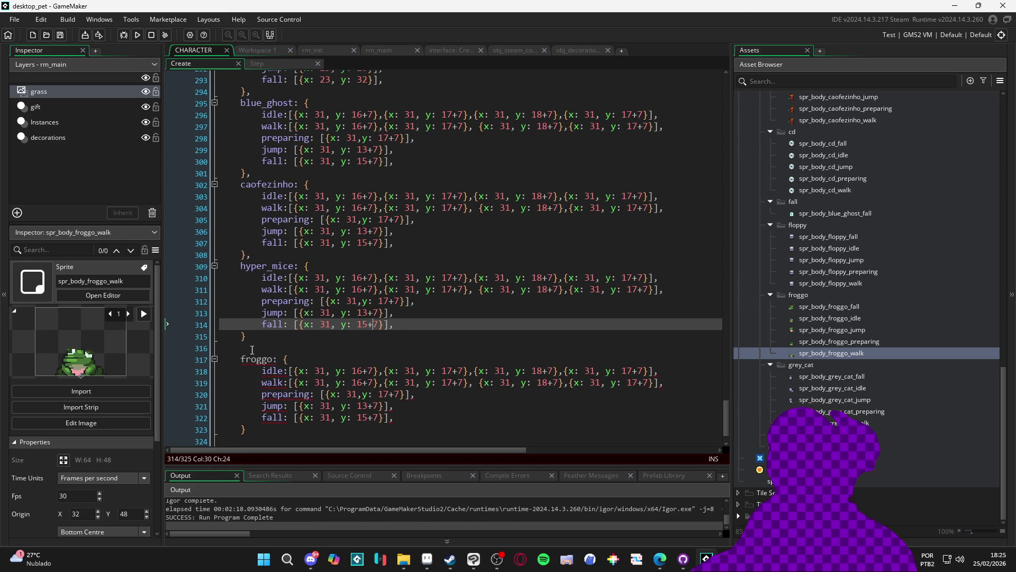
pyautogui.click(252, 337)
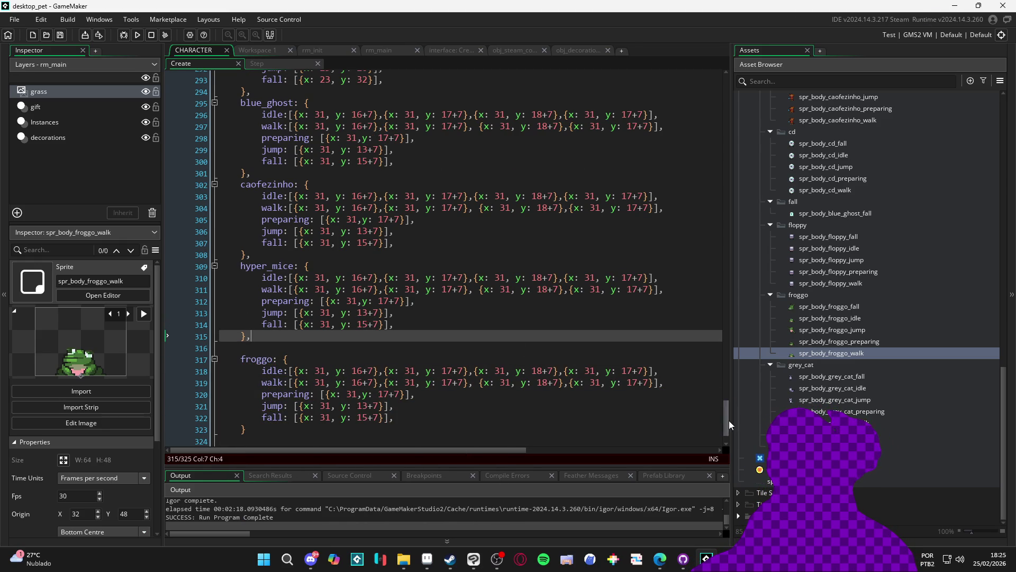
# Set _body on line 17 to "froggo" and run the game with F5.
pyautogui.moveTo(727, 424); pyautogui.dragTo(726, 96)
pyautogui.doubleClick(300, 263)
pyautogui.write('froggo')
pyautogui.press('F5')
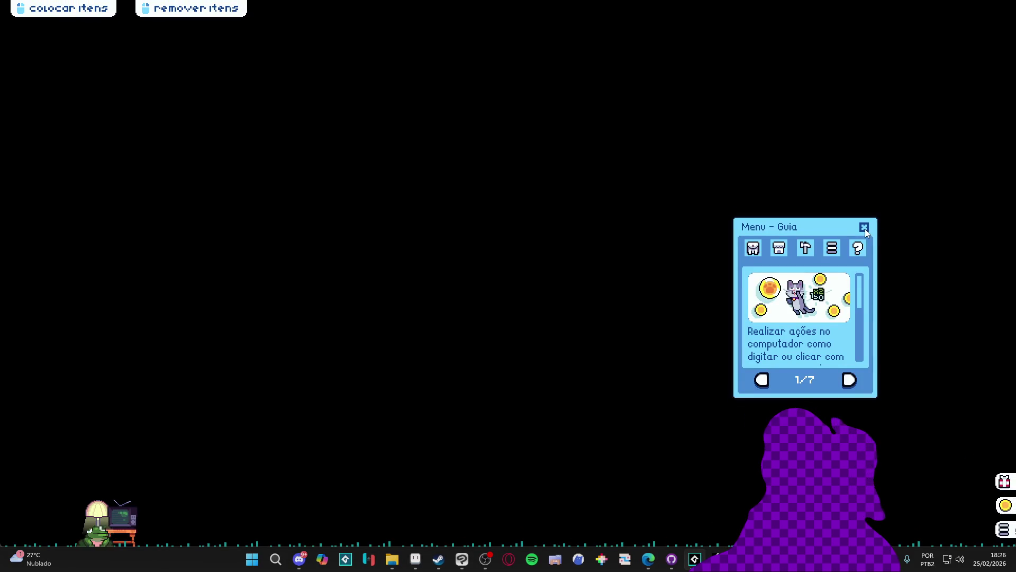
# Close the Menu - Guia panel, watch the frog pet, then close the game window.
pyautogui.click(864, 226)
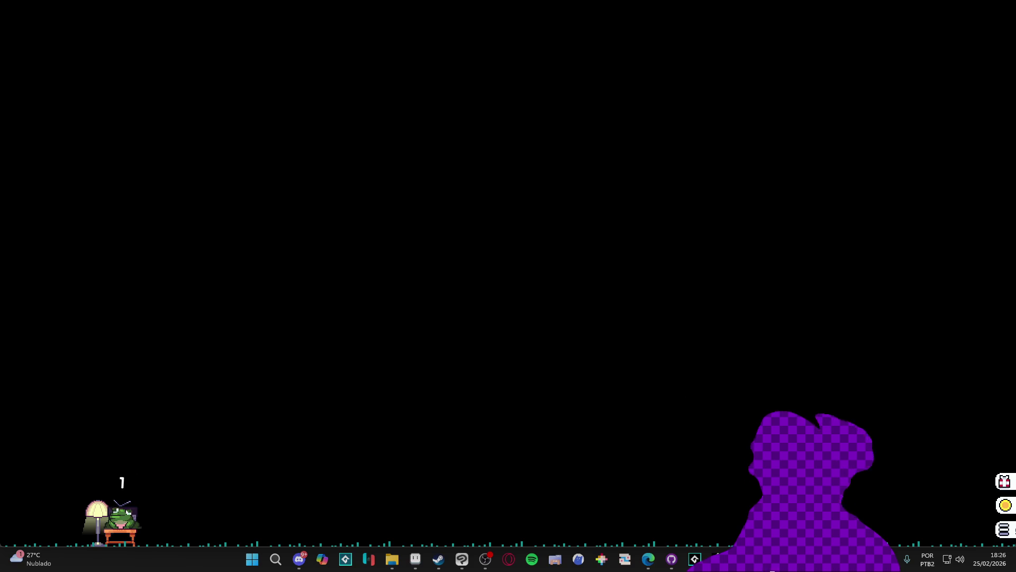
pyautogui.rightClick(717, 559)
pyautogui.click(714, 529)
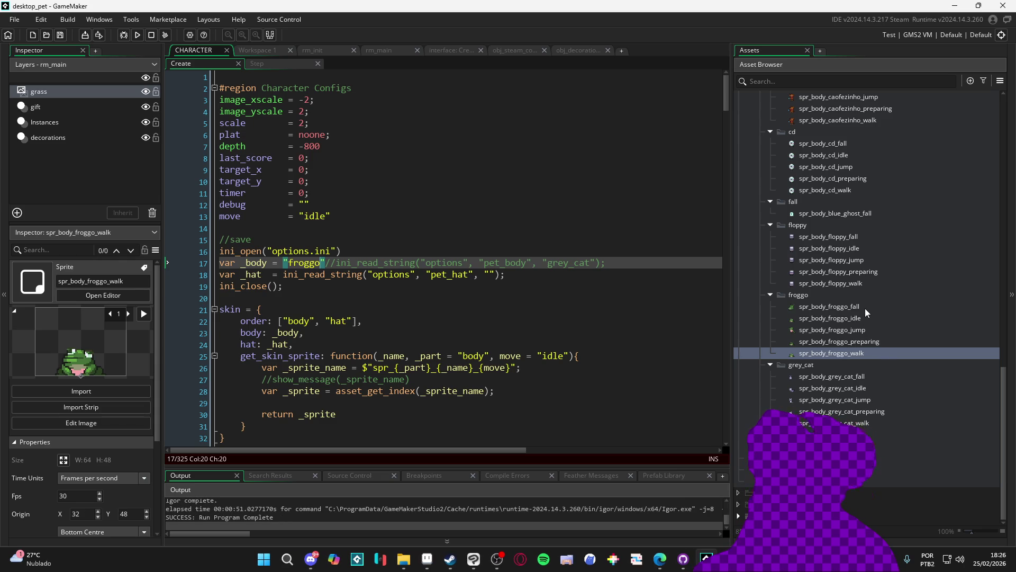
# Change _body on line 17 from "froggo" to "caofezinho" and rerun with F5.
pyautogui.click(398, 263)
pyautogui.scroll(3, 842, 354)
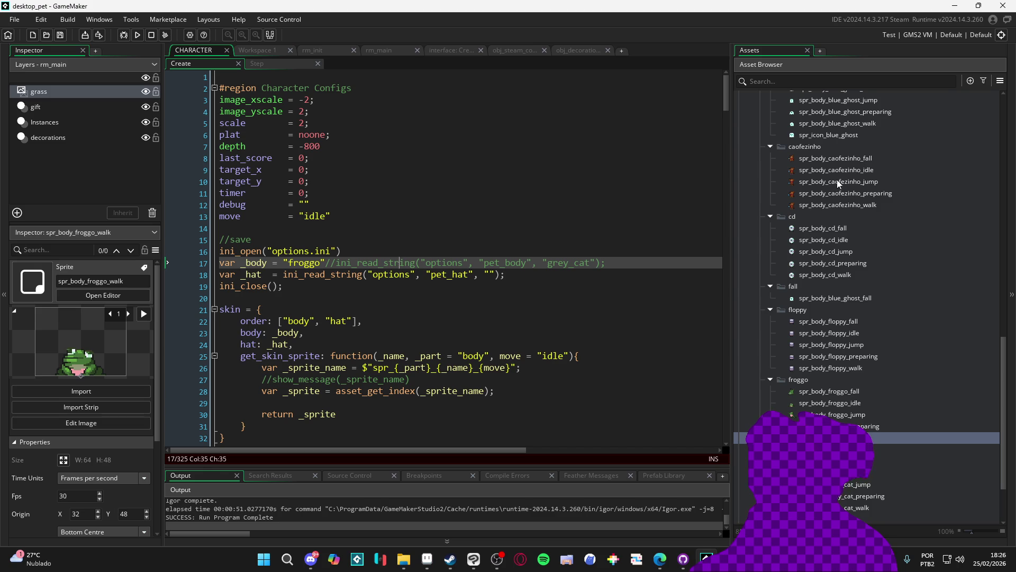
pyautogui.doubleClick(303, 263)
pyautogui.write('cao')
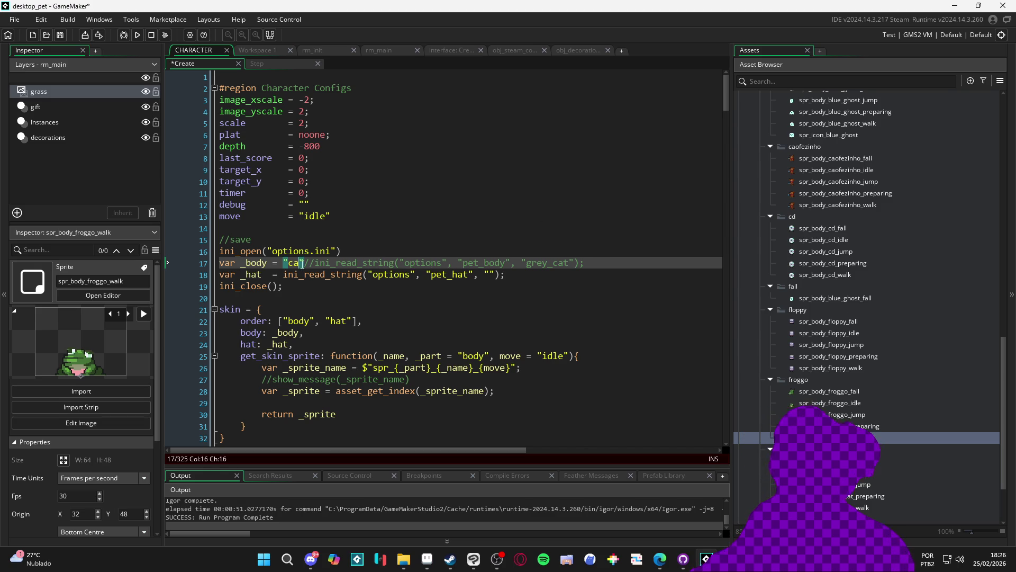
pyautogui.write('fezinho')
pyautogui.press('F5')
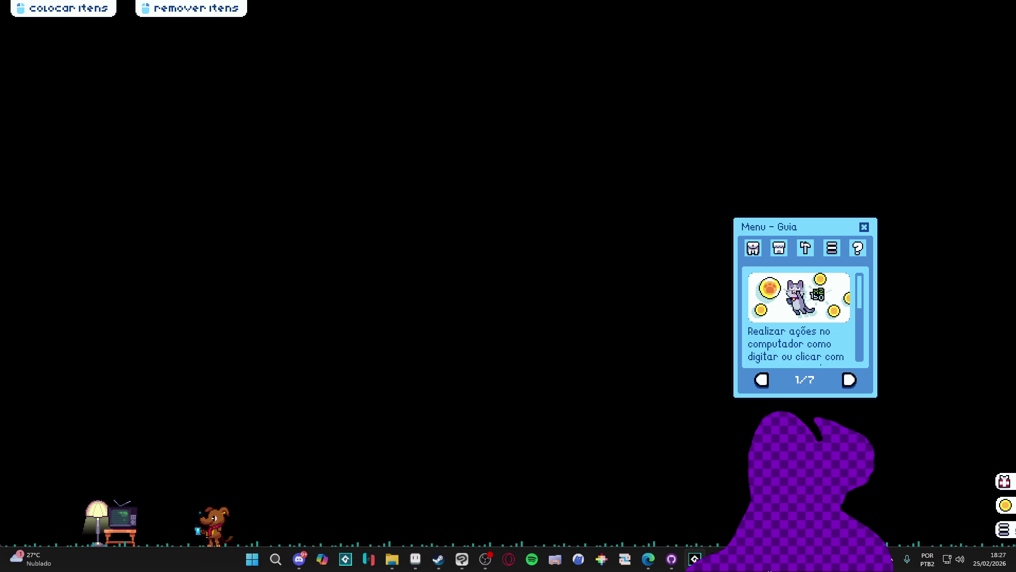
# Close the running dog-pet game from its taskbar menu.
pyautogui.click(720, 529)
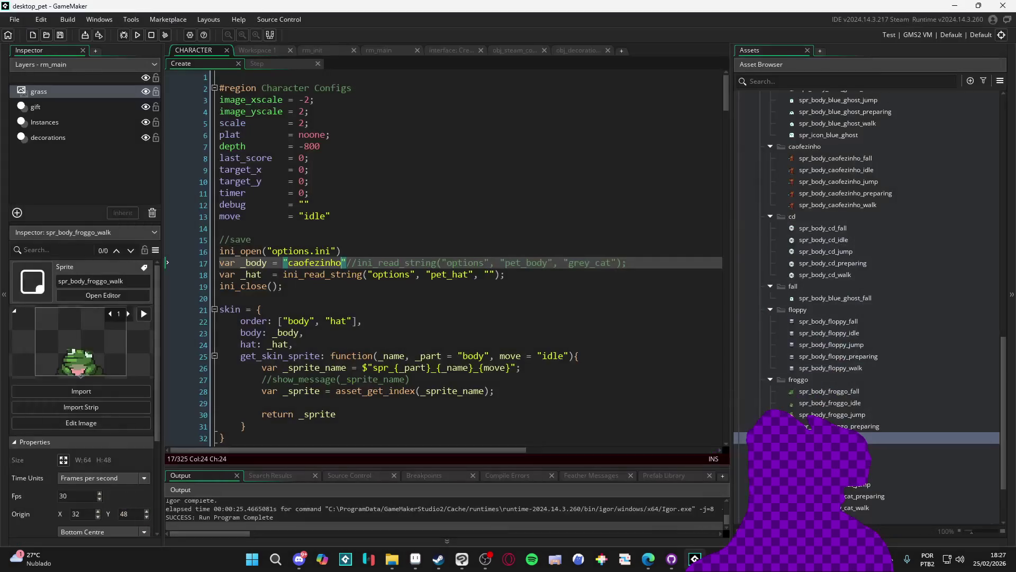
# Collapse the blue_ghost, caofezinho, cd, fall, floppy and froggo sprite folders.
pyautogui.press('Down')
pyautogui.scroll(-2, 855, 344)
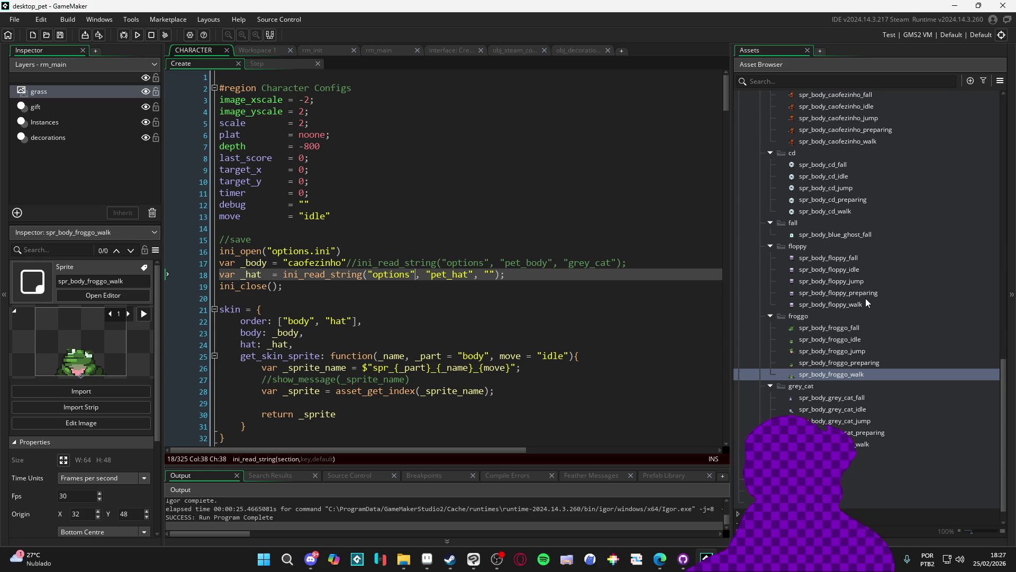
pyautogui.scroll(3, 777, 323)
pyautogui.scroll(4, 777, 323)
pyautogui.click(770, 209)
pyautogui.click(770, 220)
pyautogui.click(770, 231)
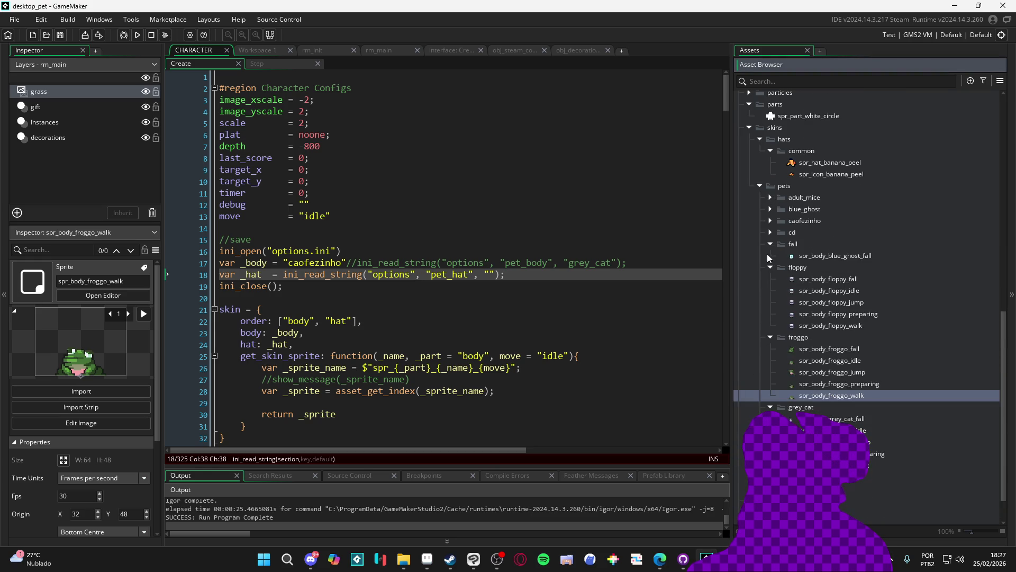
pyautogui.click(770, 243)
pyautogui.click(770, 255)
pyautogui.click(770, 267)
# Switch to the File Explorer window showing the desktop_pet/characters folder.
pyautogui.scroll(3, 770, 291)
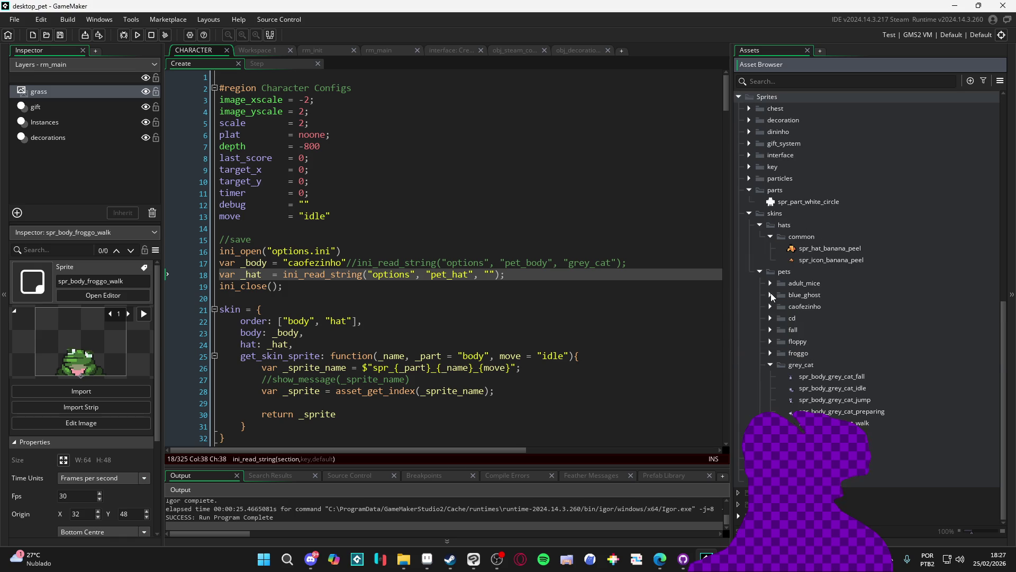
pyautogui.scroll(2, 770, 367)
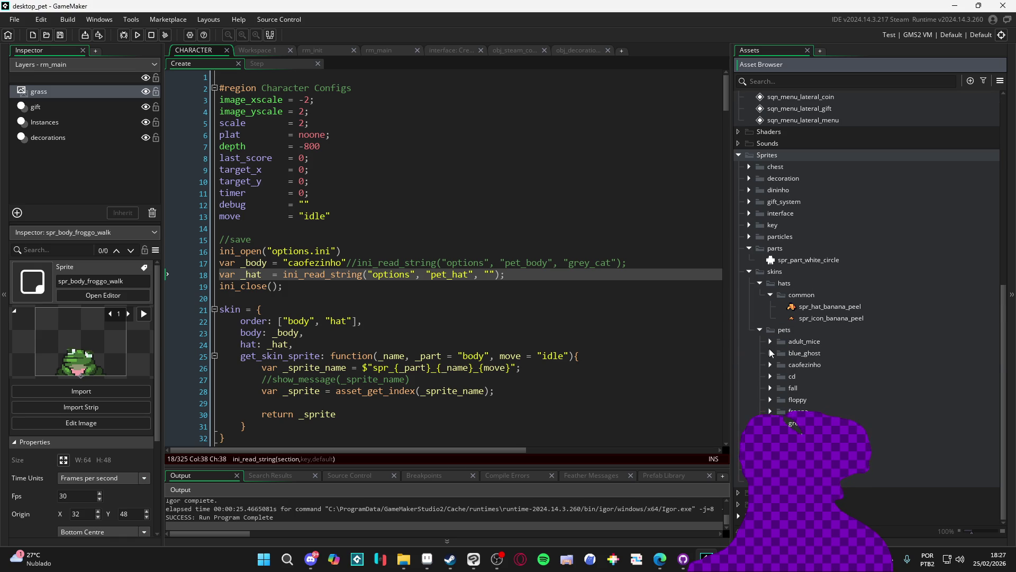
pyautogui.moveTo(402, 568)
pyautogui.click(414, 409)
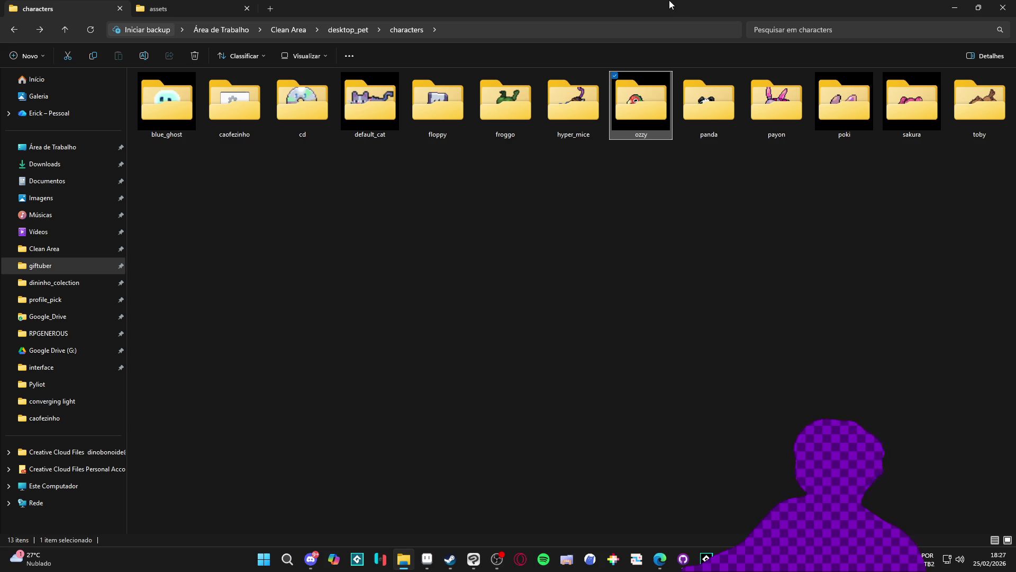
# Peek into hyper_mice, then open the ozzy folder and its ozzy sprite file.
pyautogui.click(556, 93)
pyautogui.doubleClick(556, 93)
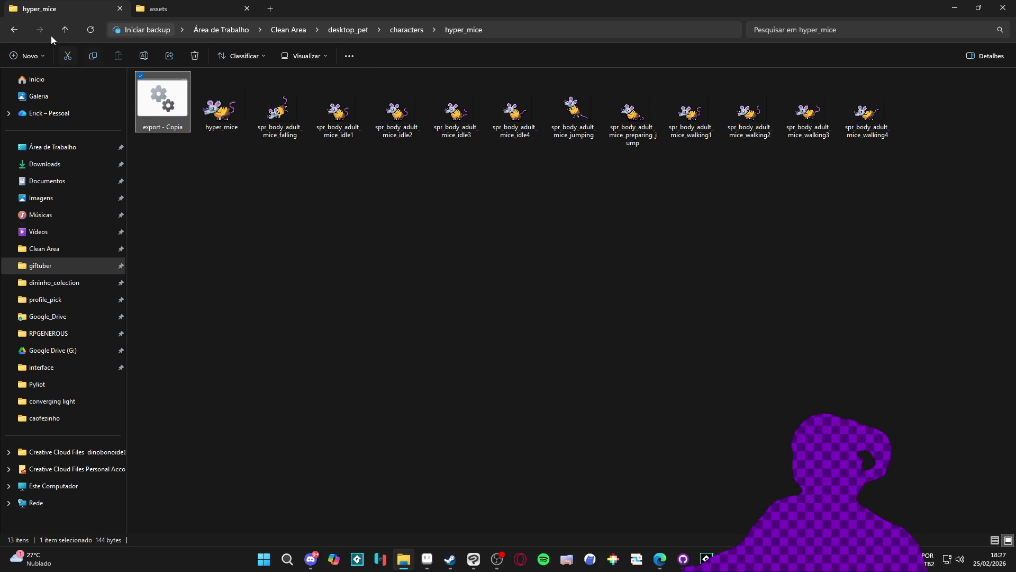
pyautogui.click(15, 30)
pyautogui.doubleClick(630, 108)
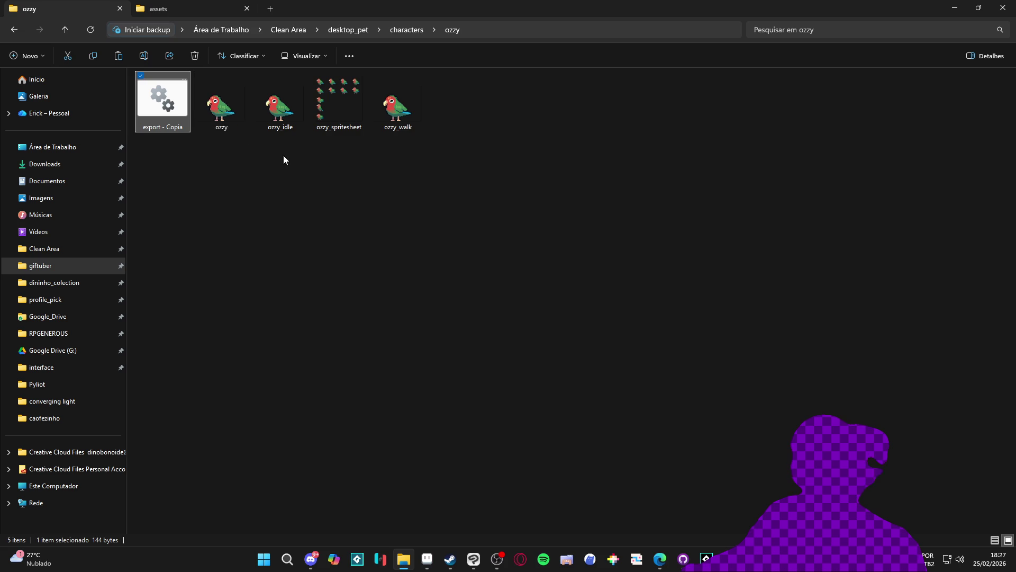
pyautogui.doubleClick(236, 113)
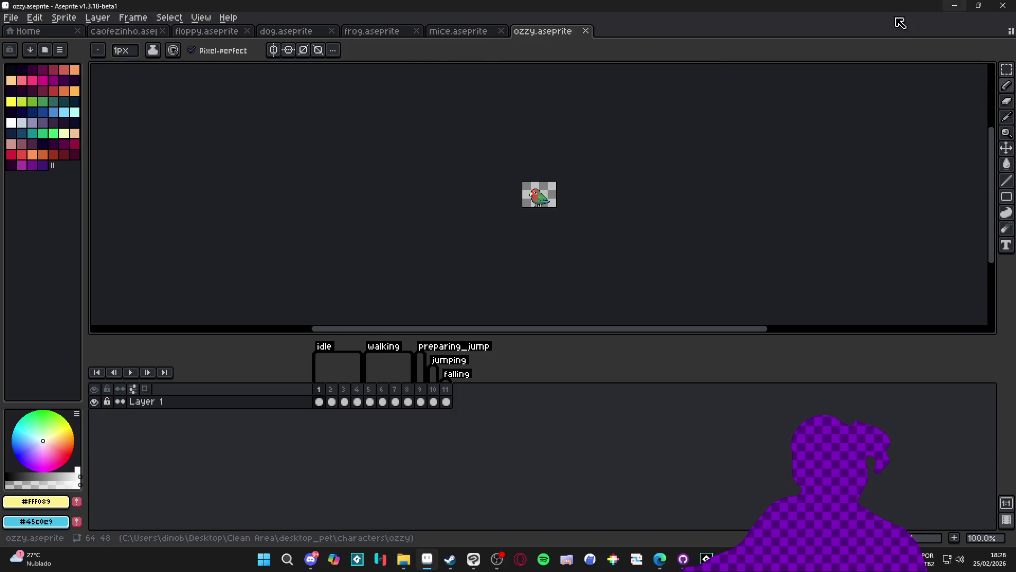
# Rename ozzy's walking and preparing_jump tags to walk and preparing.
pyautogui.doubleClick(382, 346)
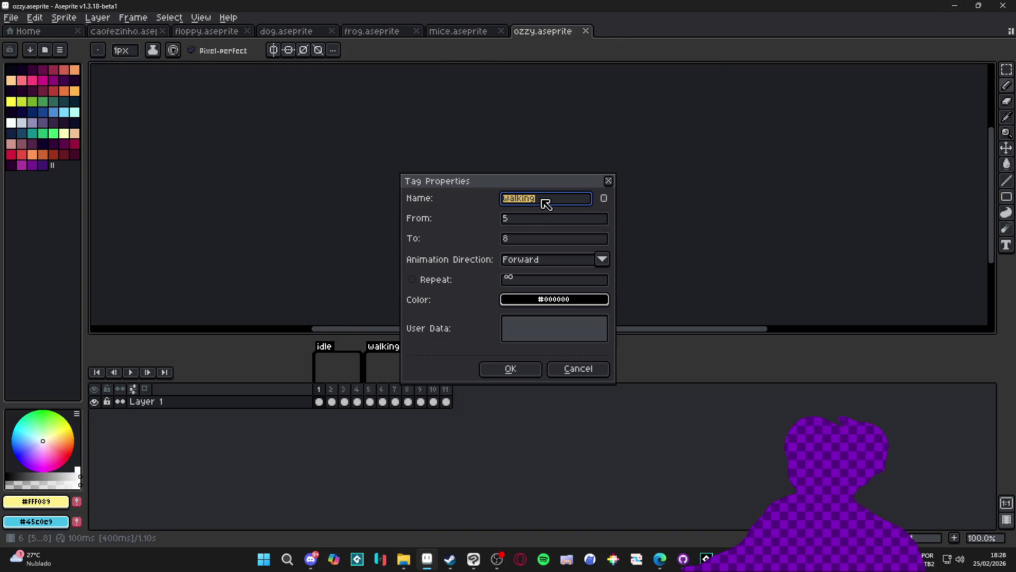
pyautogui.write('walk')
pyautogui.press('Return')
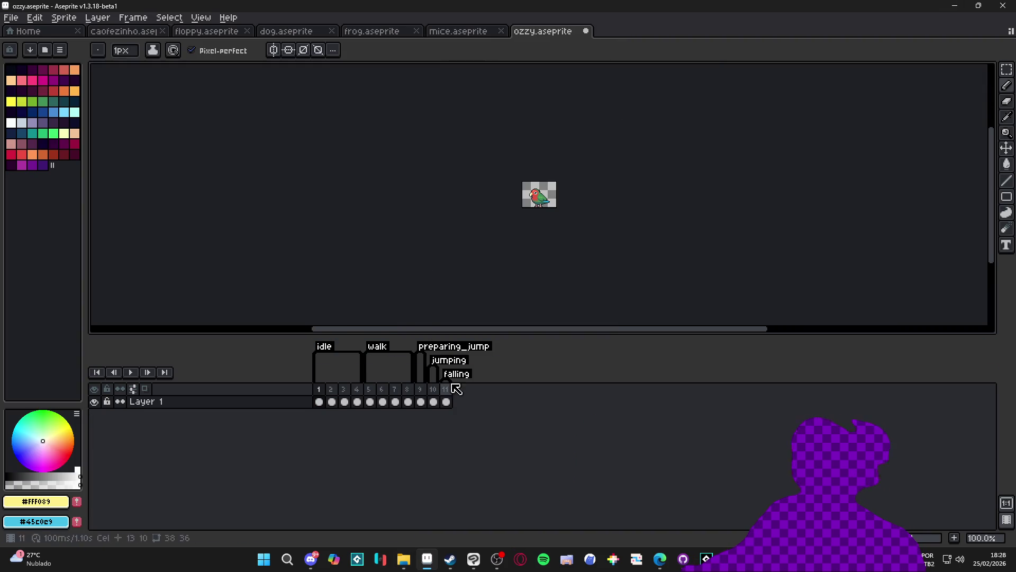
pyautogui.doubleClick(471, 347)
pyautogui.write('preparing')
pyautogui.press('Return')
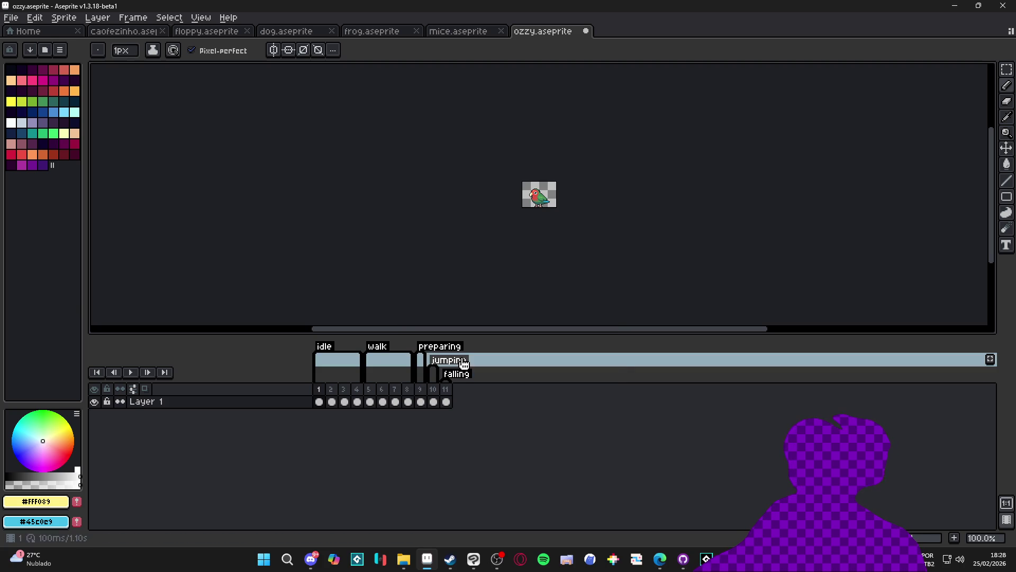
# Rename the jumping and falling tags to jump and fall, then save and close ozzy.aseprite.
pyautogui.doubleClick(464, 364)
pyautogui.write('jump')
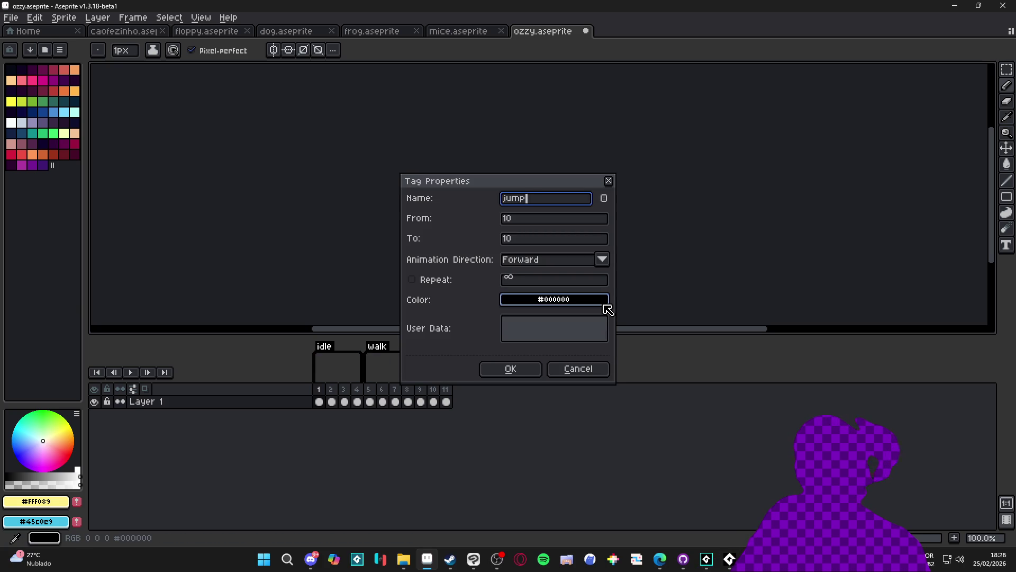
pyautogui.press('Return')
pyautogui.doubleClick(468, 374)
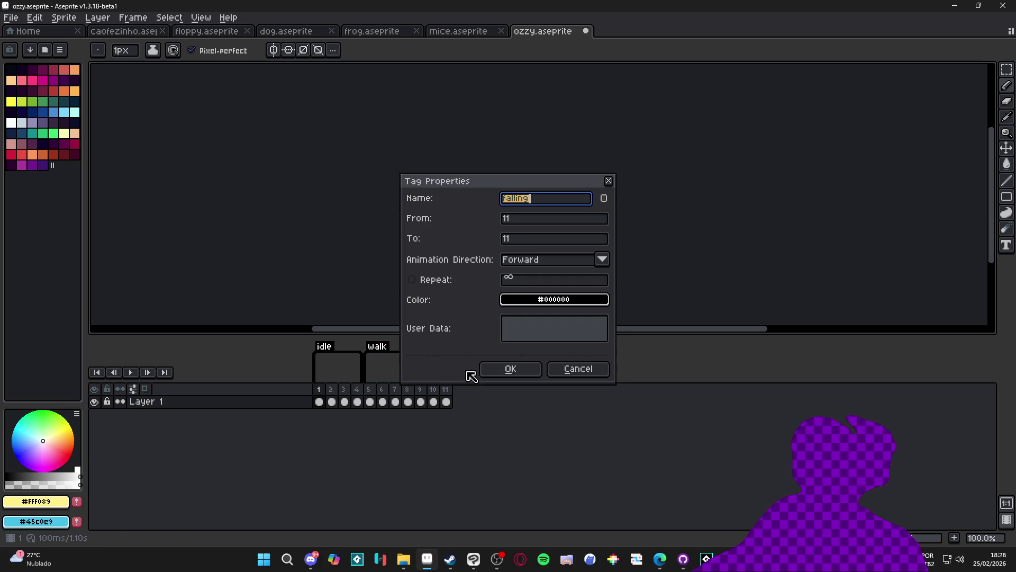
pyautogui.write('fall')
pyautogui.press('Return')
pyautogui.hotkey('ctrl', 's')
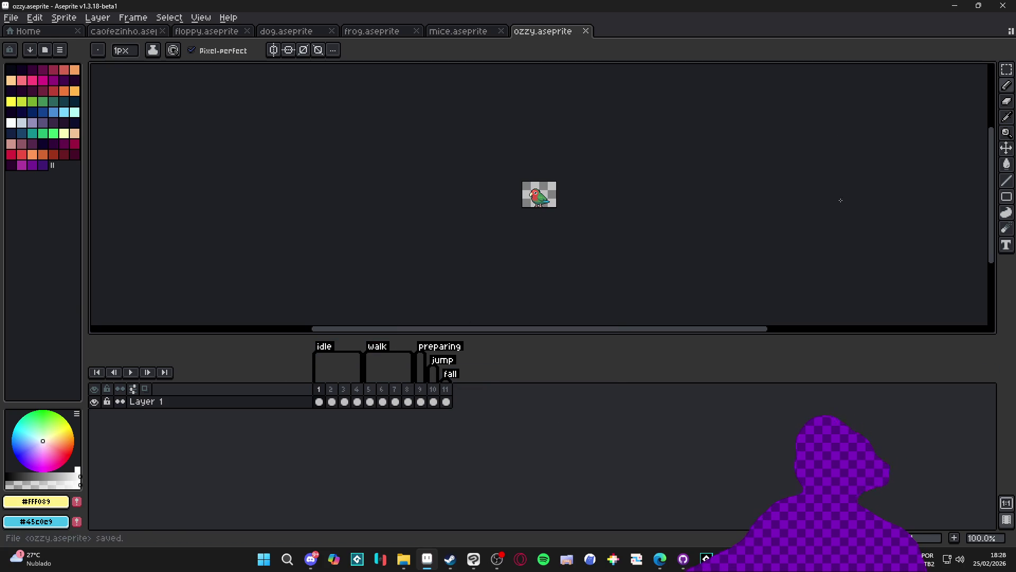
pyautogui.click(588, 31)
# Edit export - Copia.bat in Notepad so it exports ozzy.aseprite instead of adult_mice.aseprite.
pyautogui.click(955, 6)
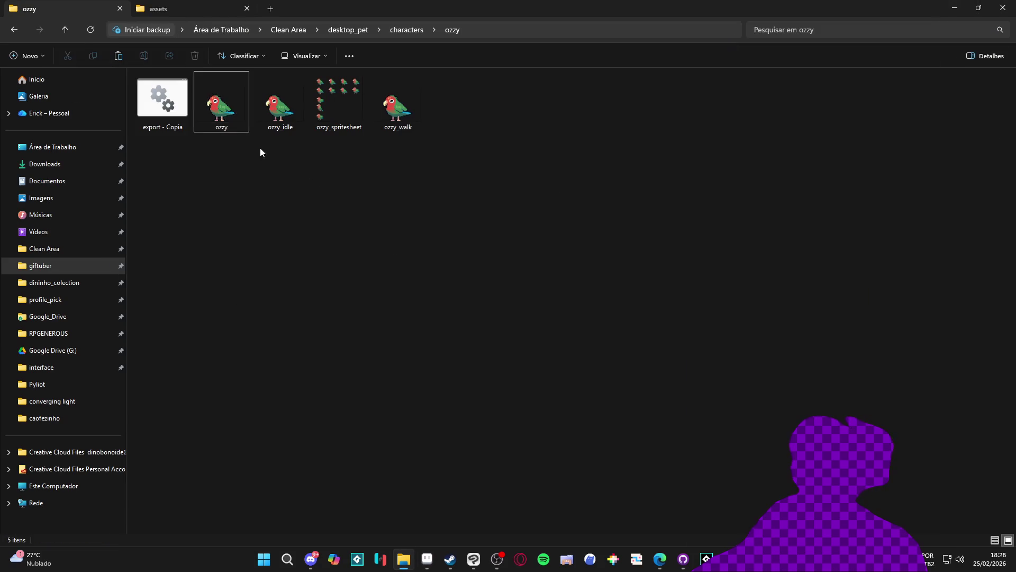
pyautogui.click(161, 106)
pyautogui.rightClick(158, 105)
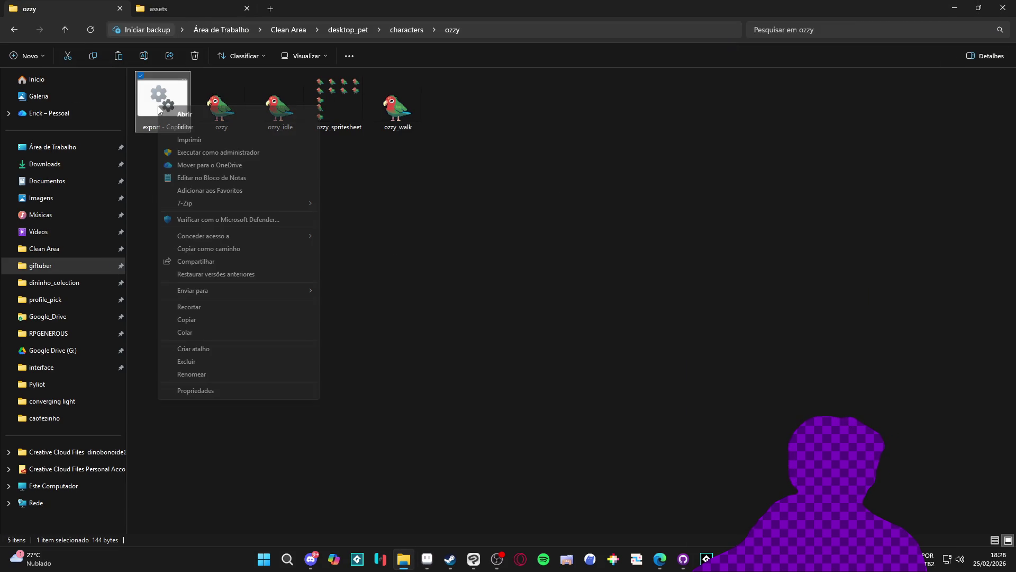
pyautogui.click(223, 125)
pyautogui.moveTo(261, 24); pyautogui.dragTo(806, 96)
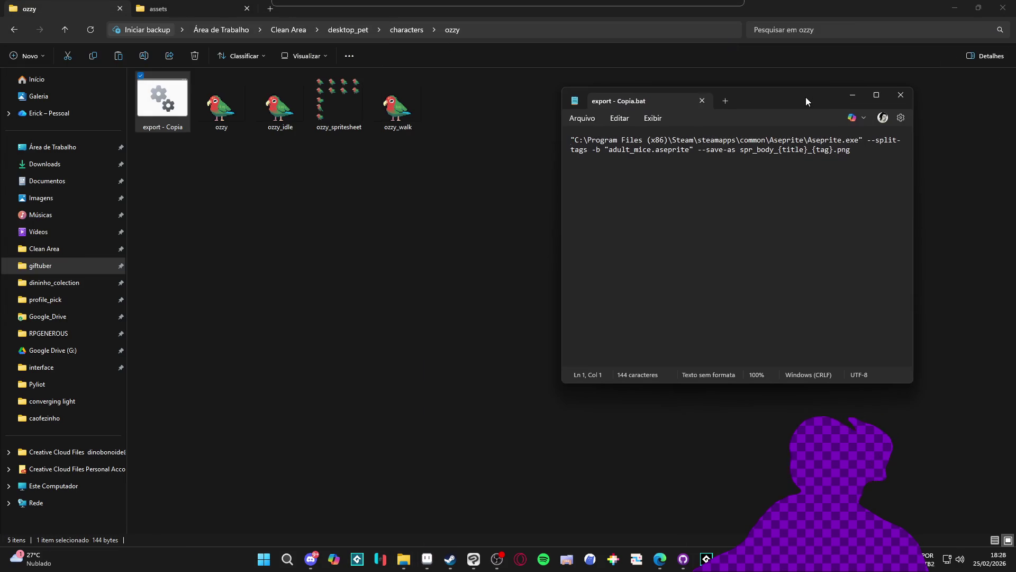
pyautogui.doubleClick(796, 94)
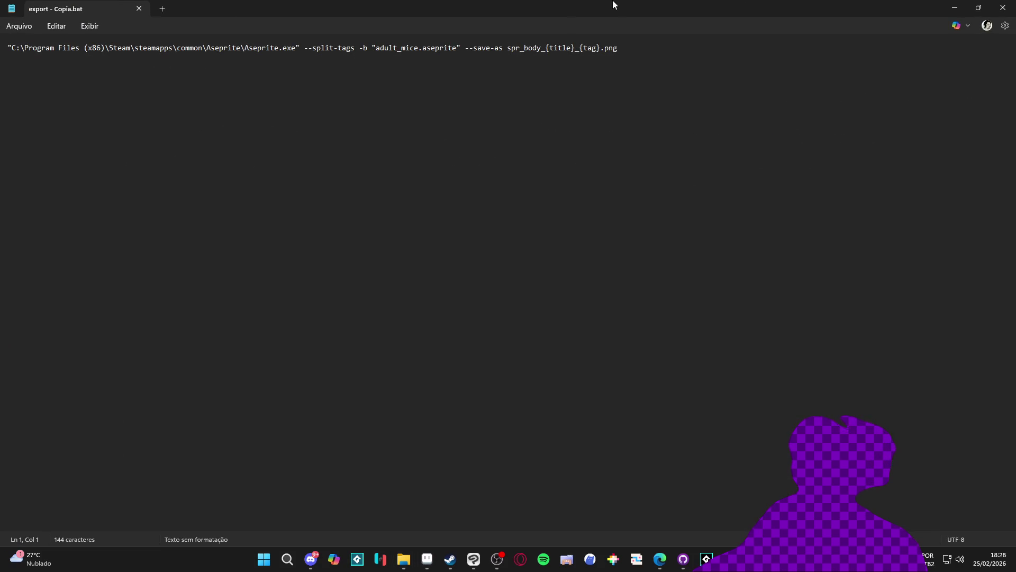
pyautogui.doubleClick(407, 48)
pyautogui.press('BackSpace')
pyautogui.press('BackSpace')
pyautogui.press('BackSpace')
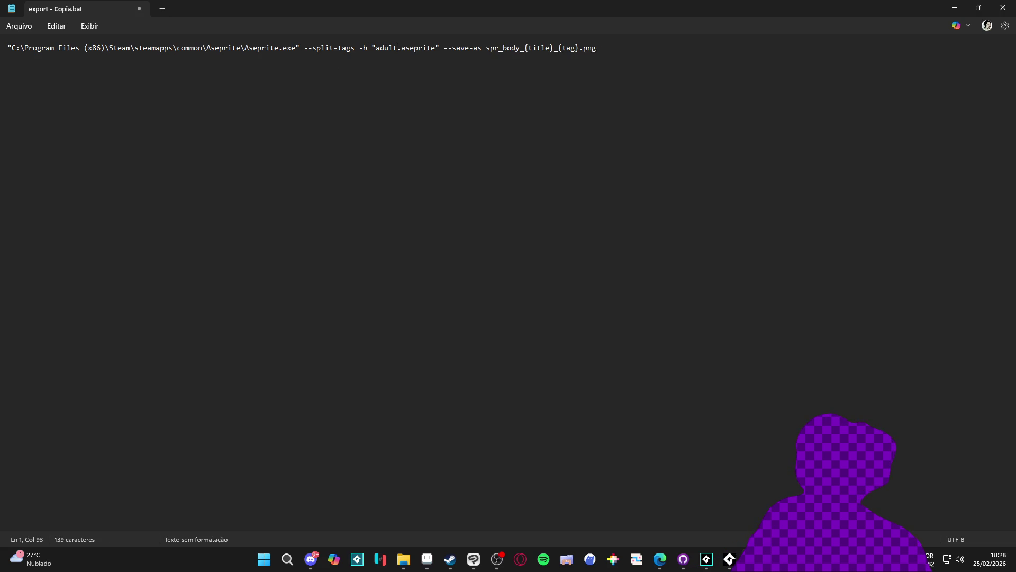
pyautogui.write('ozzy')
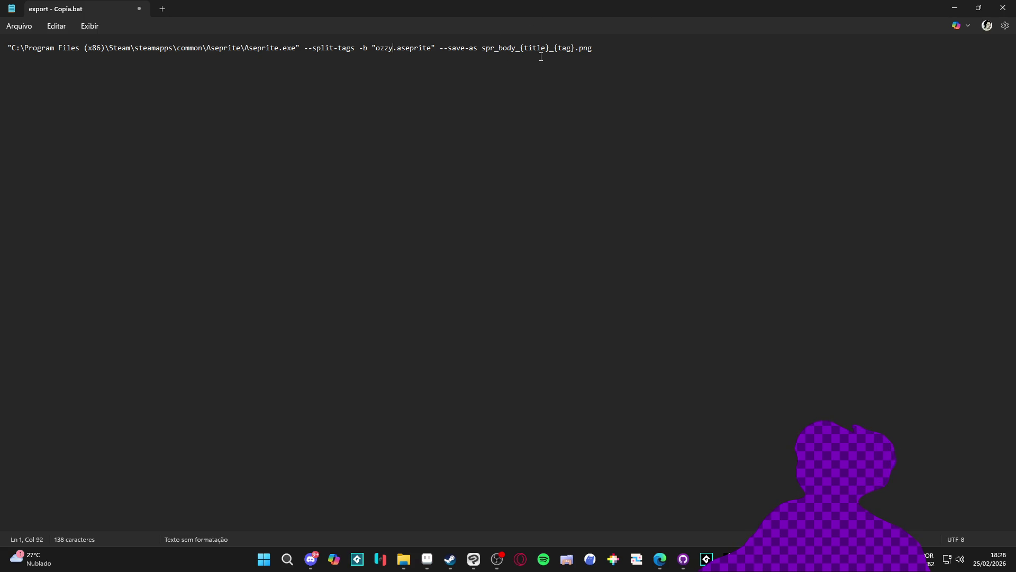
pyautogui.click(1002, 8)
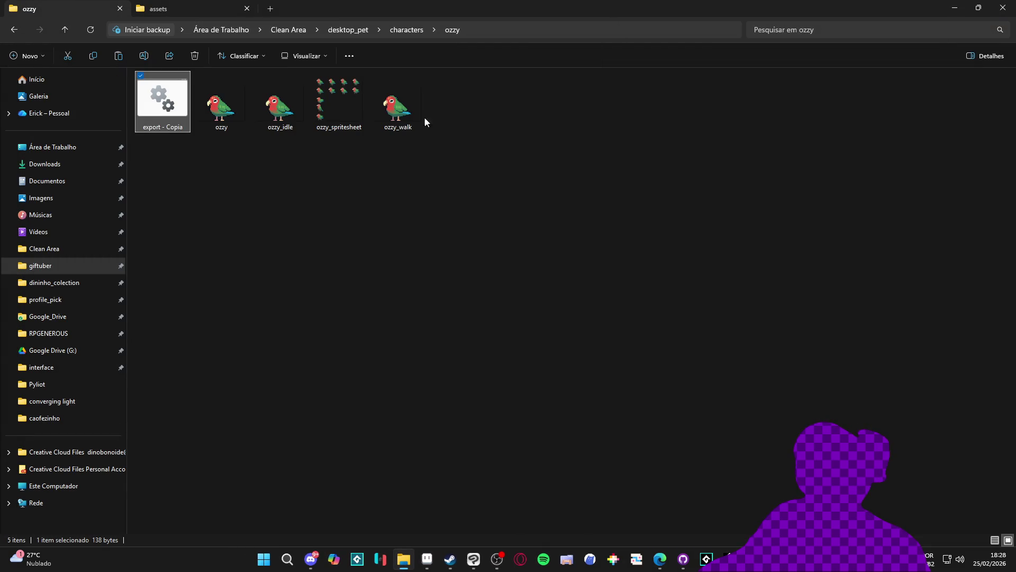
# Delete the old ozzy_walk, ozzy_idle and ozzy_spritesheet images from the ozzy folder.
pyautogui.click(405, 127)
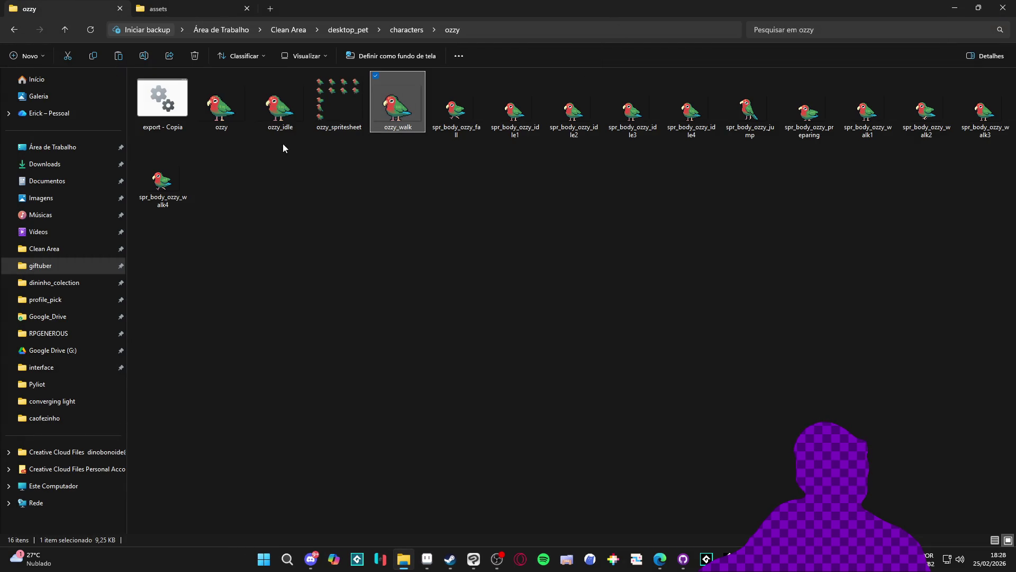
pyautogui.keyDown('ctrl'); pyautogui.click(281, 113); pyautogui.keyUp('ctrl')
pyautogui.keyDown('ctrl'); pyautogui.click(338, 103); pyautogui.keyUp('ctrl')
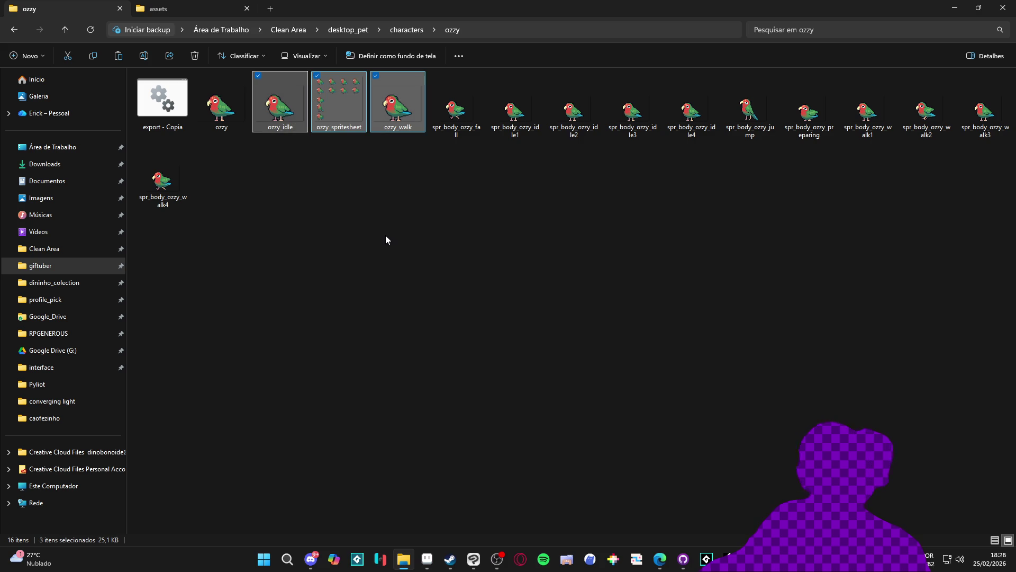
pyautogui.press('Delete')
pyautogui.hotkey('alt', 'Tab')
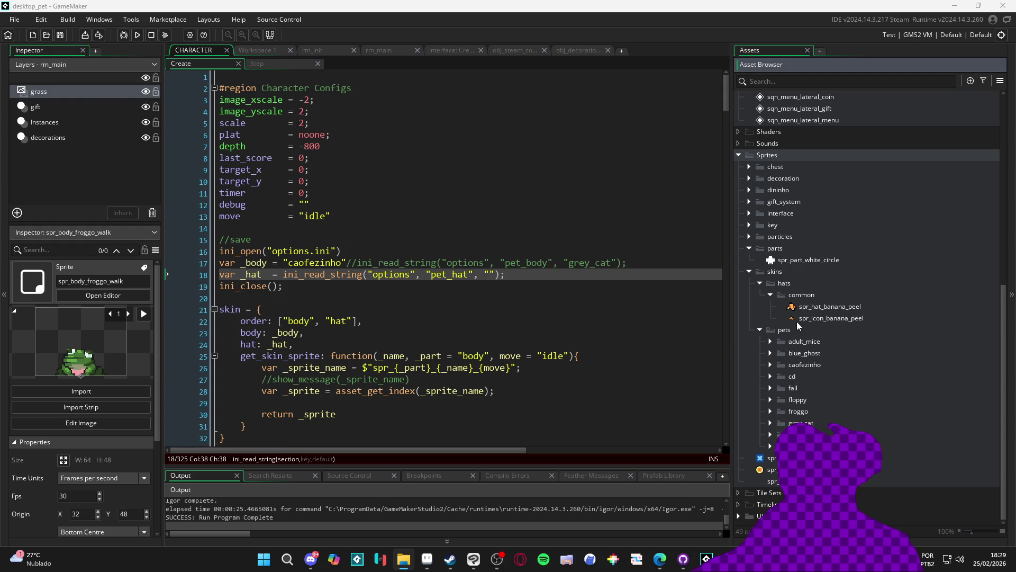
# Create a new group named ozzy inside the pets group.
pyautogui.rightClick(780, 329)
pyautogui.click(834, 424)
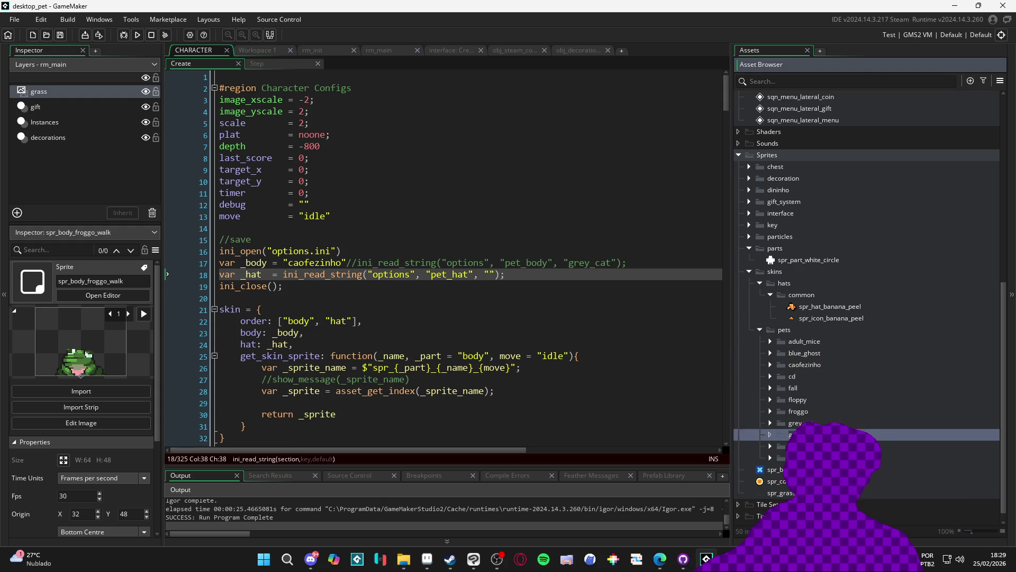
pyautogui.write('ozzy')
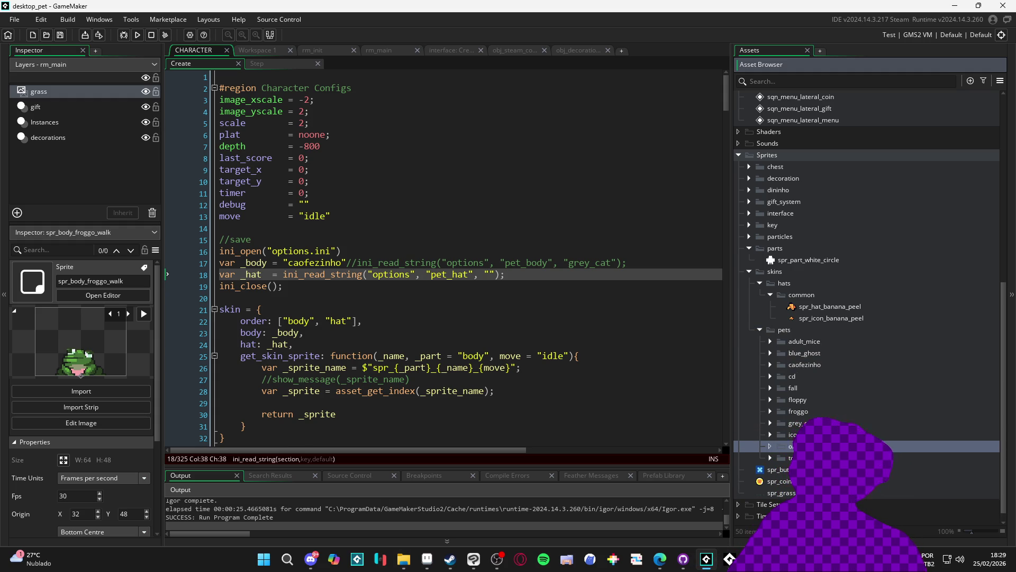
pyautogui.press('Return')
# Import the spr_body_ozzy images from File Explorer into the asset tree.
pyautogui.press('super+e')
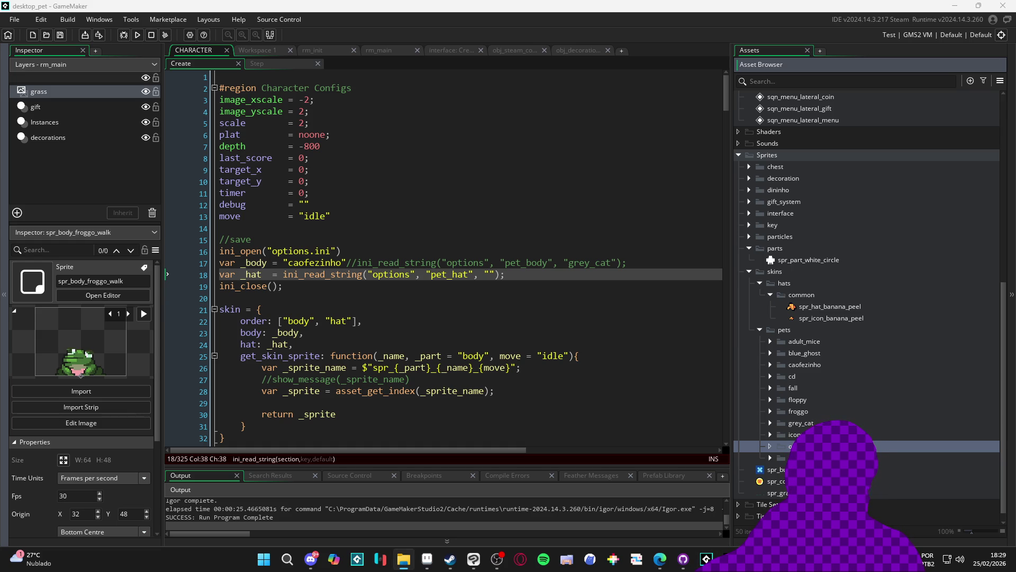
pyautogui.moveTo(818, 333); pyautogui.dragTo(911, 341)
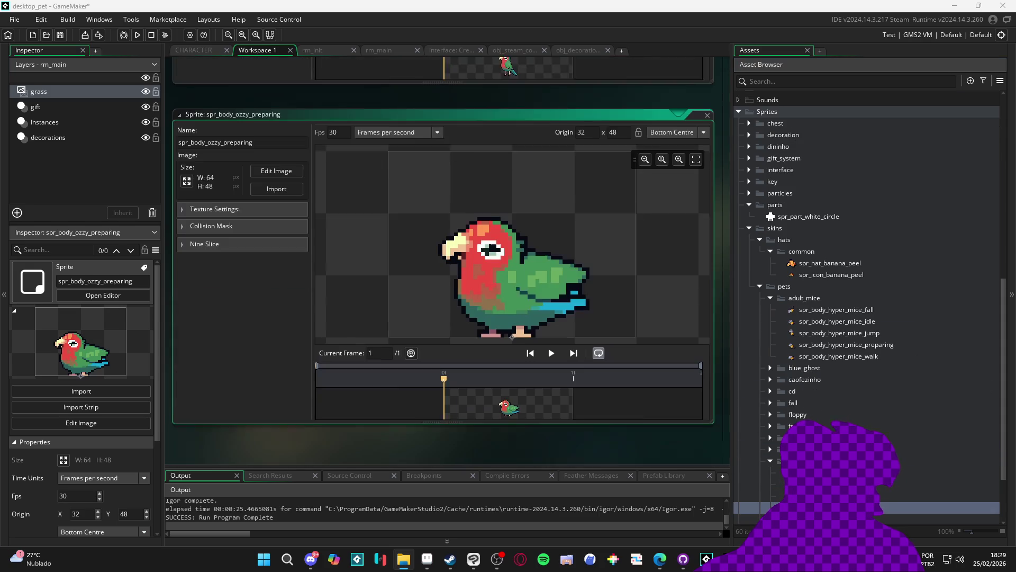
pyautogui.click(846, 429)
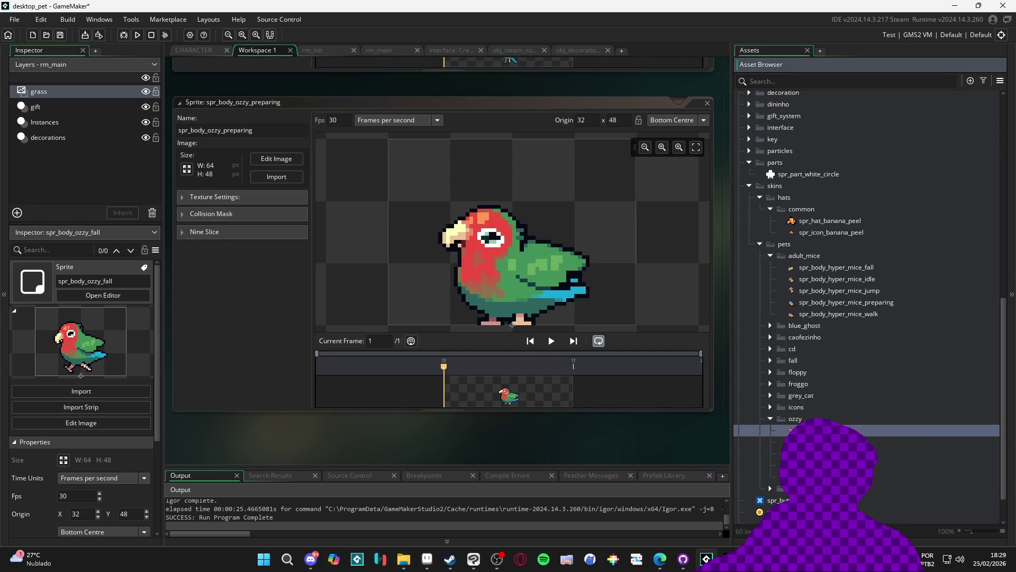
pyautogui.click(426, 559)
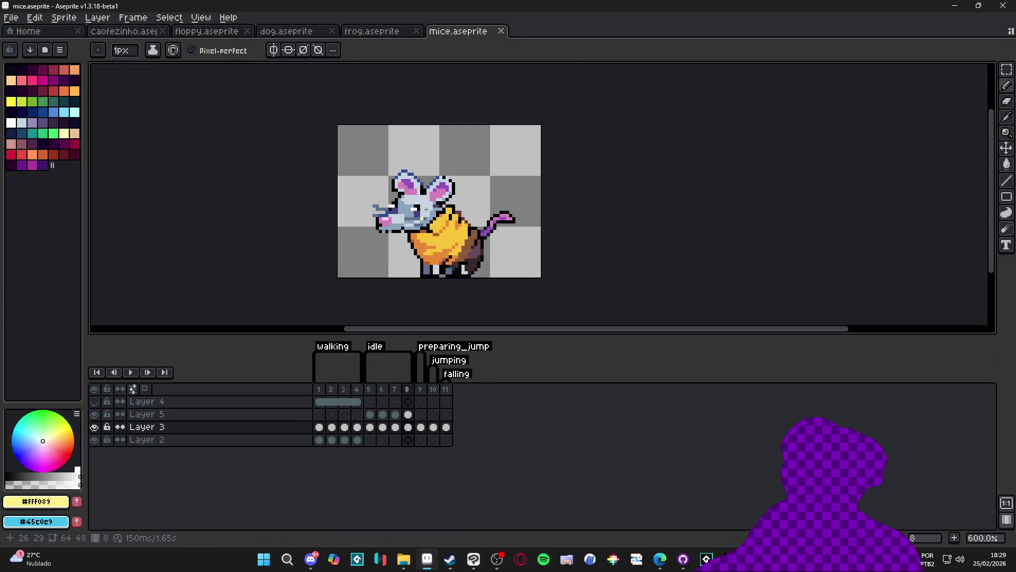
# Open Export Sprite Sheet split by tags and preview walking, idle, preparing_jump, jumping and falling.
pyautogui.hotkey('ctrl', 'e')
pyautogui.moveTo(334, 246); pyautogui.dragTo(692, 263)
pyautogui.click(707, 339)
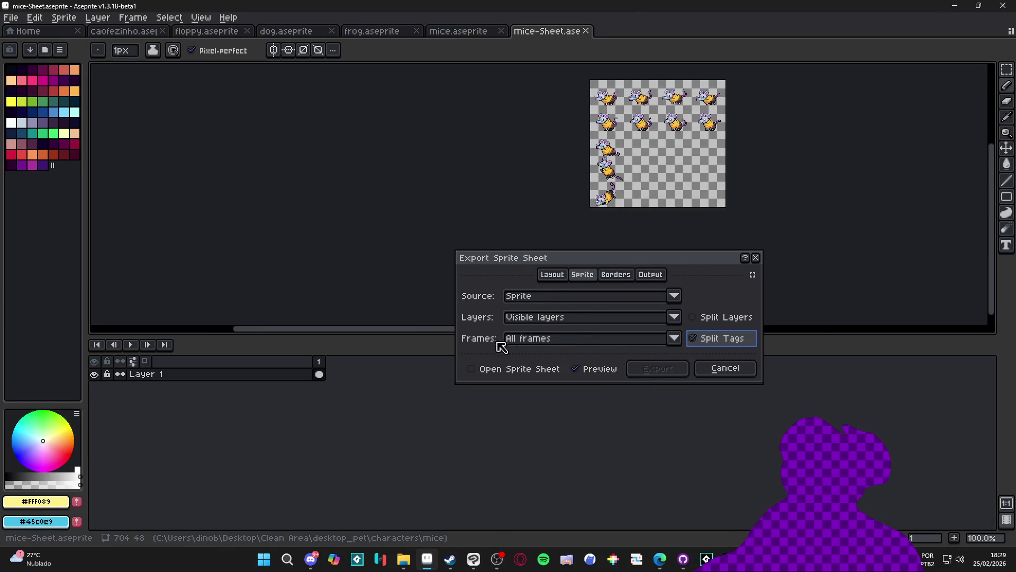
pyautogui.click(579, 339)
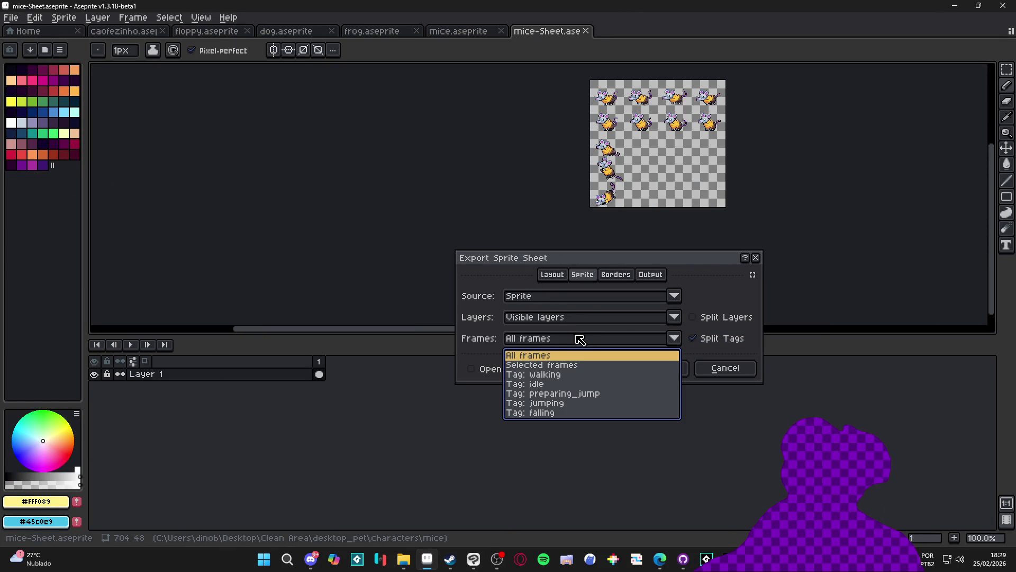
pyautogui.click(560, 374)
pyautogui.click(575, 342)
pyautogui.click(566, 385)
pyautogui.click(561, 339)
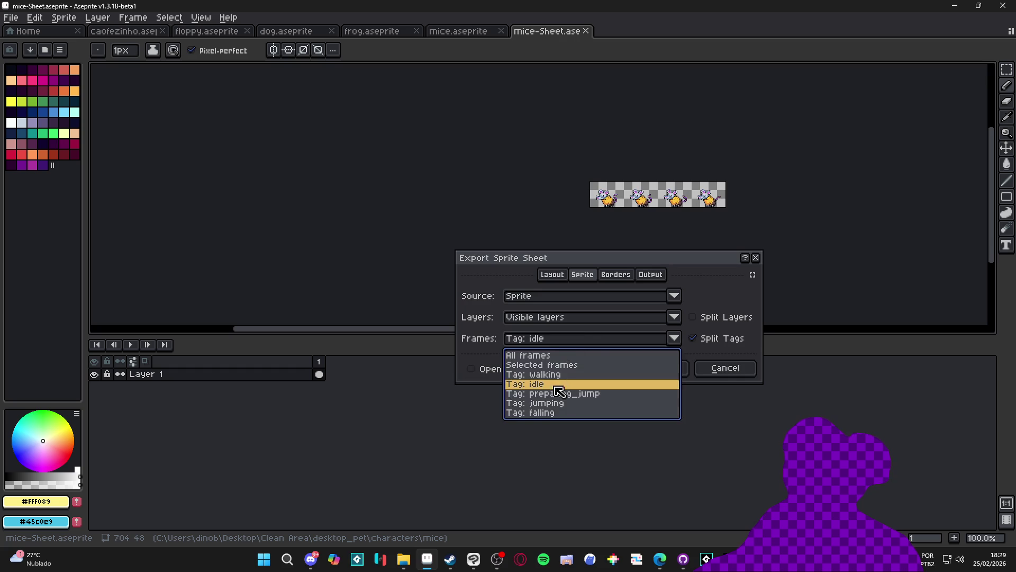
pyautogui.click(560, 396)
pyautogui.click(577, 344)
pyautogui.click(569, 403)
pyautogui.click(579, 345)
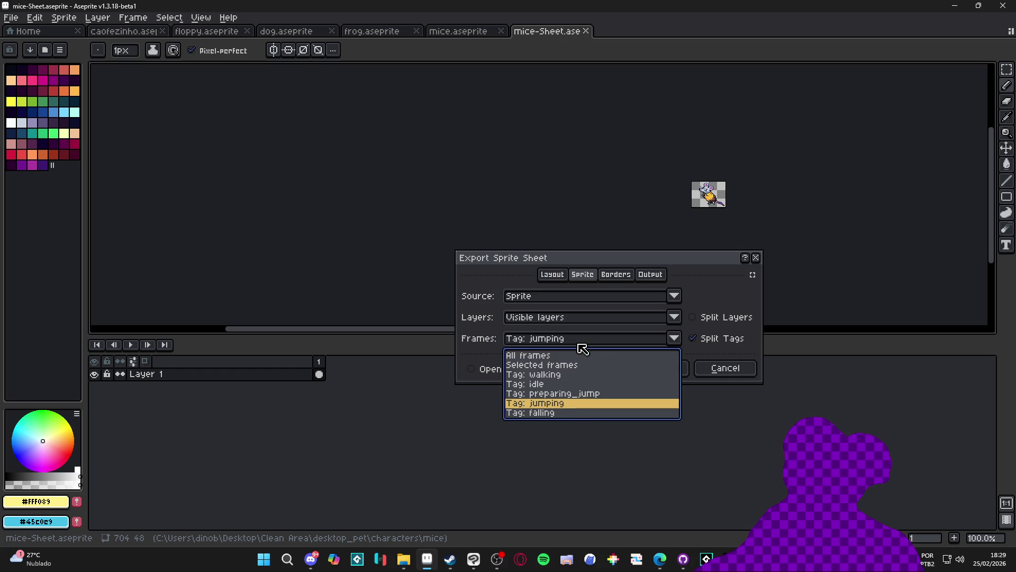
pyautogui.click(570, 417)
# Preview each mice animation tag again, then cancel the export and close mice.aseprite.
pyautogui.click(583, 352)
pyautogui.click(562, 376)
pyautogui.click(585, 348)
pyautogui.click(564, 385)
pyautogui.click(583, 344)
pyautogui.click(562, 394)
pyautogui.click(577, 346)
pyautogui.click(566, 403)
pyautogui.click(583, 351)
pyautogui.click(544, 416)
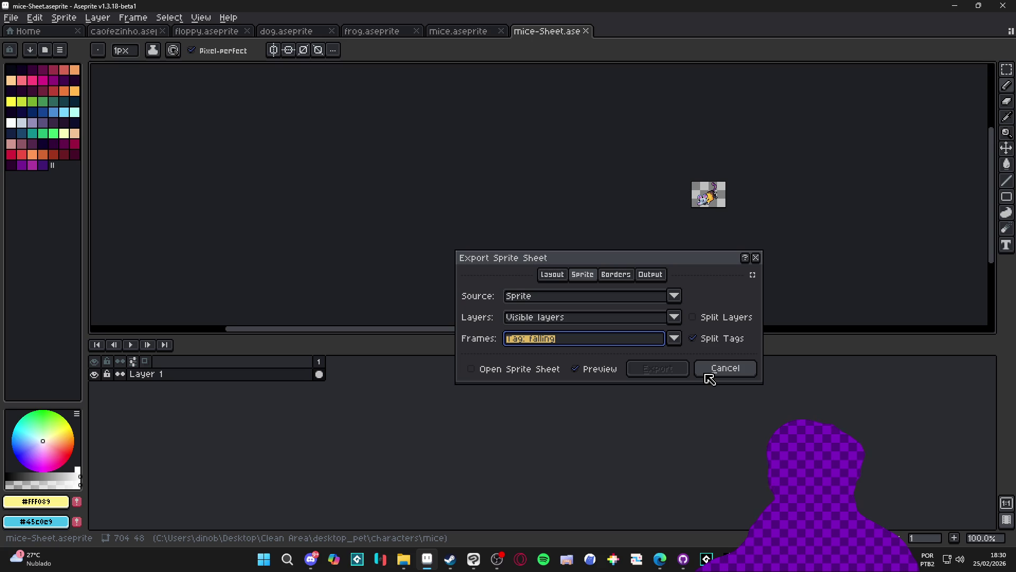
pyautogui.click(725, 368)
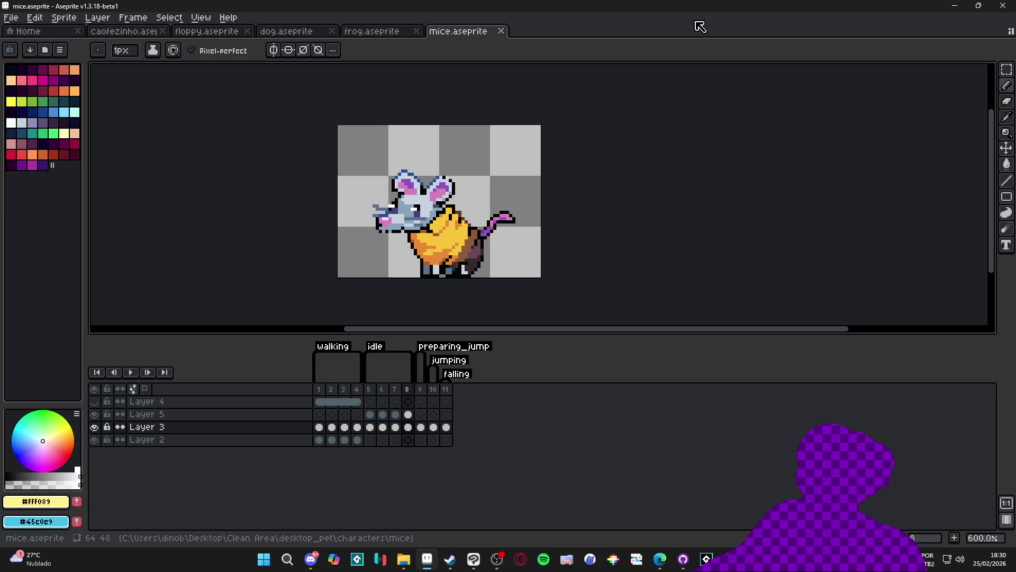
pyautogui.click(502, 31)
# Import idle frames 1–4 from the characters\ozzy folder into spr_body_ozzy_idle.
pyautogui.click(469, 32)
pyautogui.click(979, 5)
pyautogui.click(959, 12)
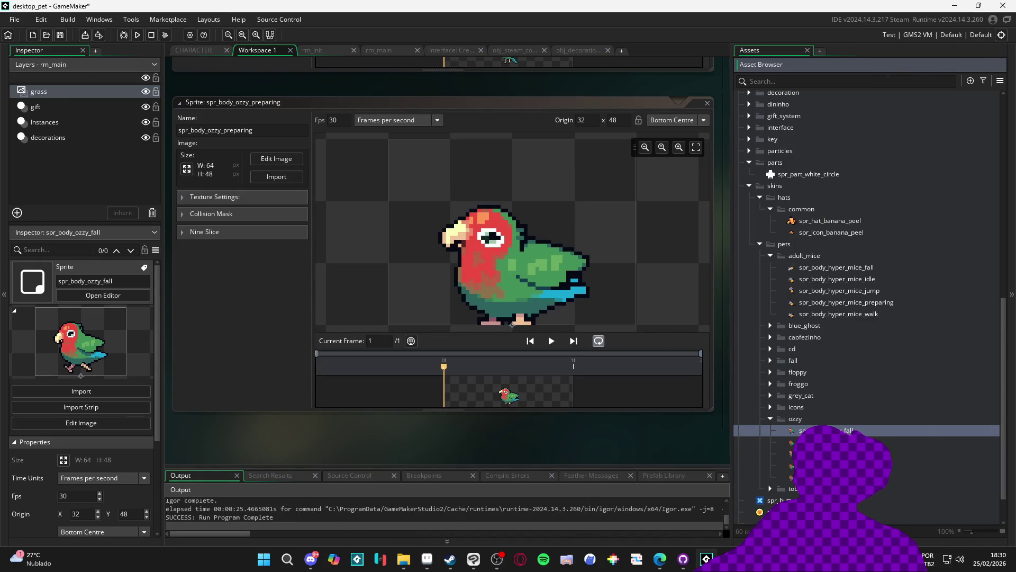
pyautogui.click(767, 441)
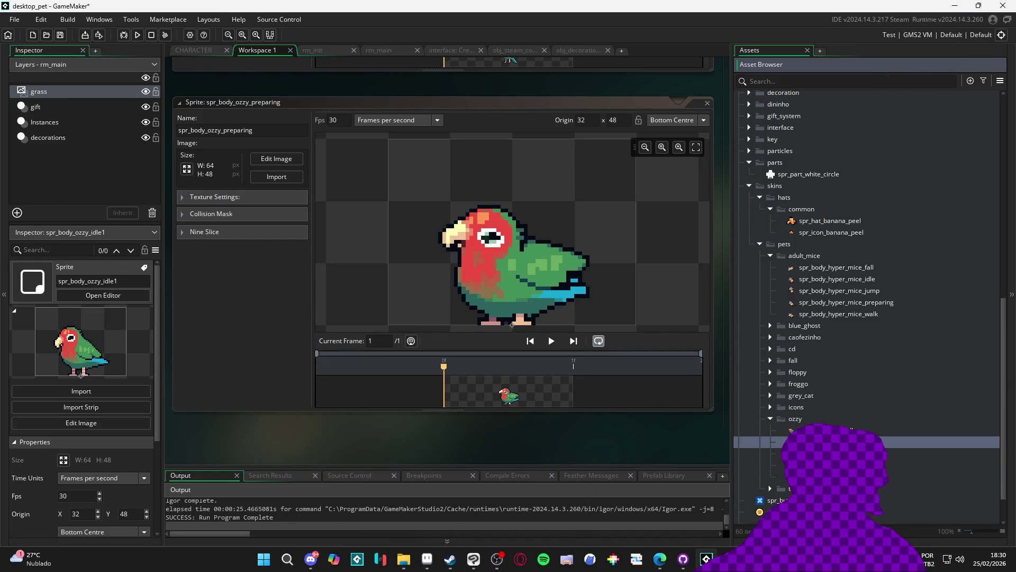
pyautogui.click(767, 476)
pyautogui.doubleClick(815, 430)
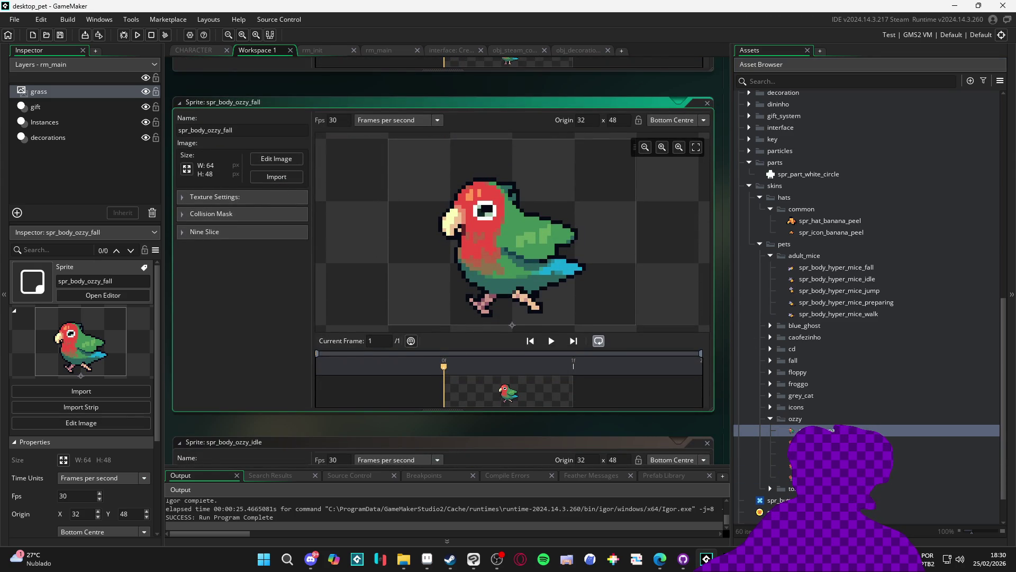
pyautogui.press('Down')
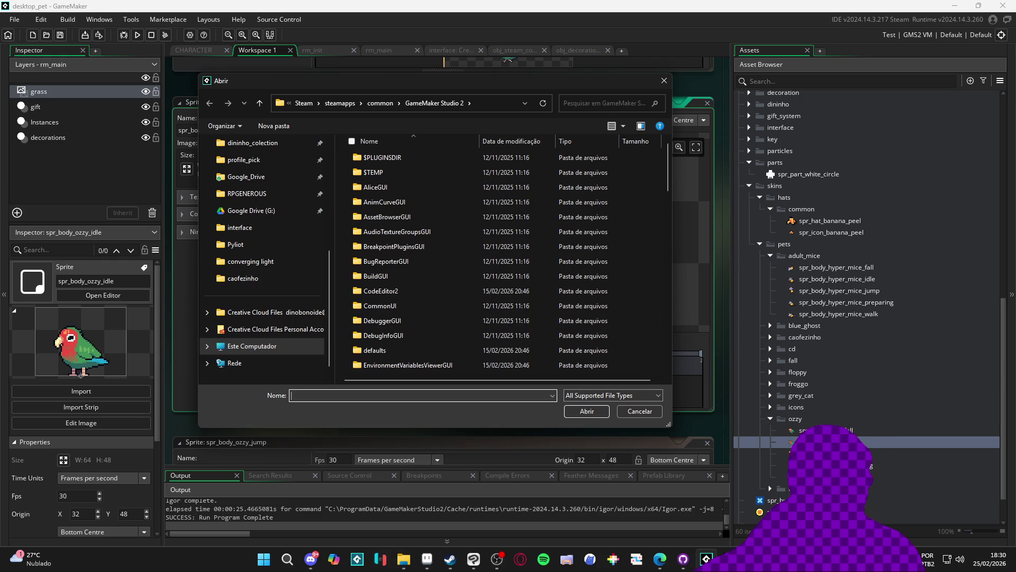
pyautogui.click(483, 103)
pyautogui.write('C:\\Users\\dinob\\Desktop\\Clean Area\\desktop_pet\\characters\\ozzy')
pyautogui.press('Return')
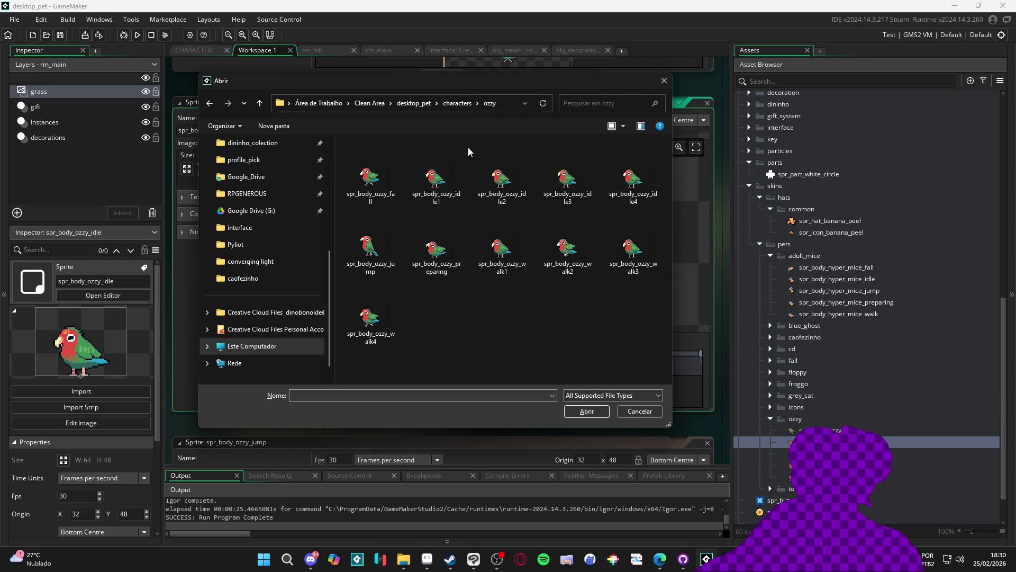
pyautogui.click(431, 179)
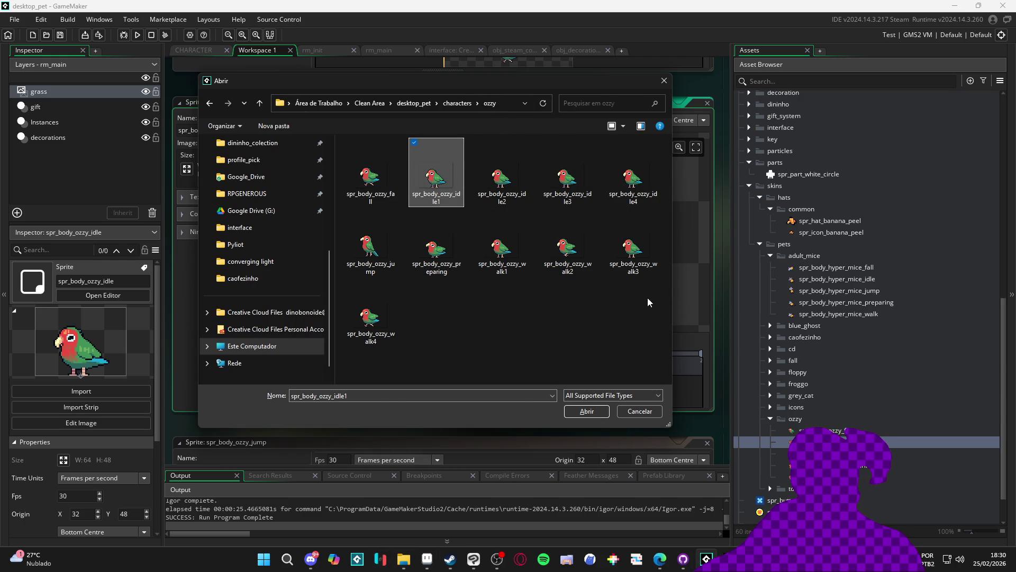
pyautogui.keyDown('shift'); pyautogui.click(625, 178); pyautogui.keyUp('shift')
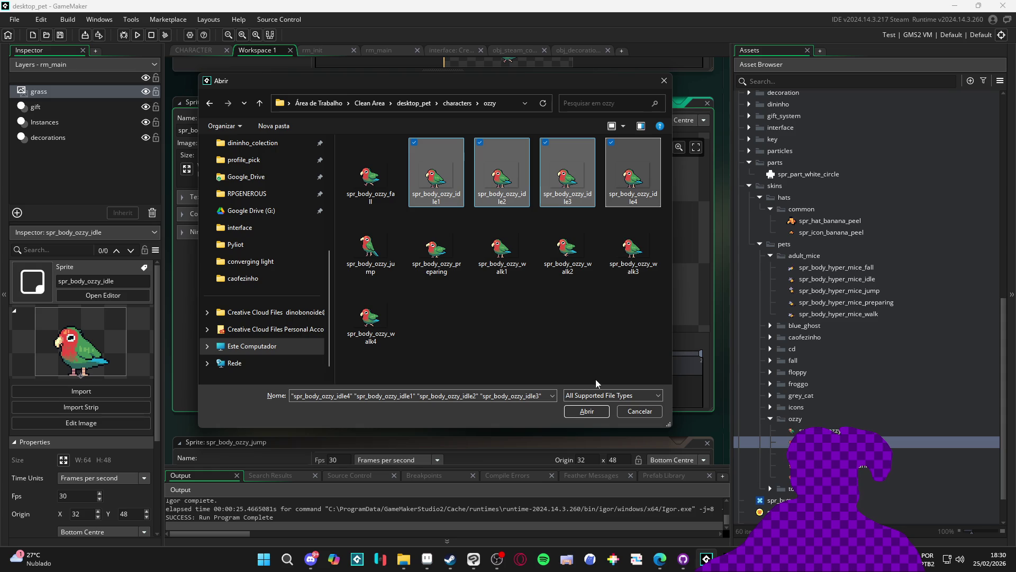
pyautogui.click(584, 410)
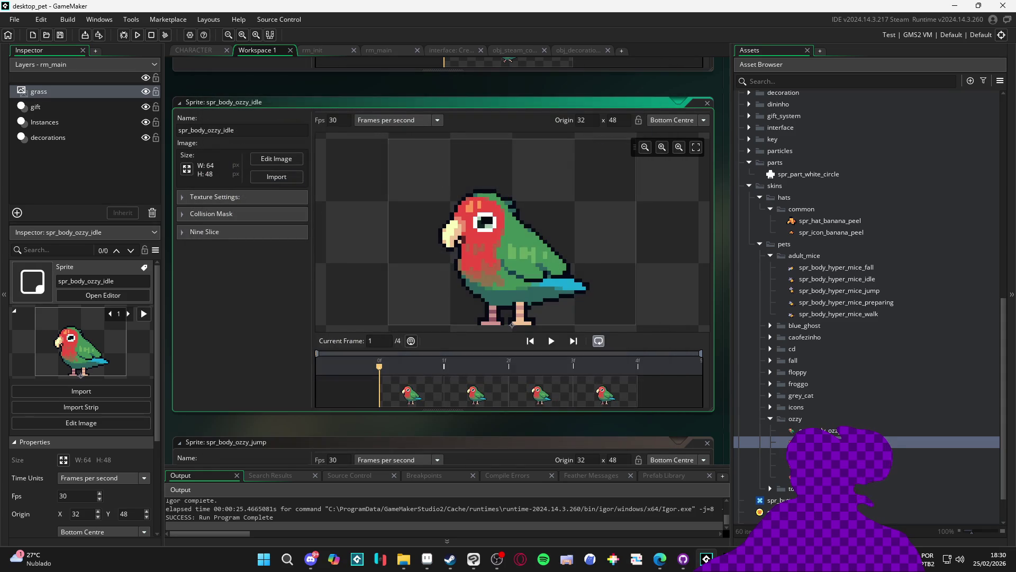
# Import walk frames 1–4 into spr_body_ozzy_walk.
pyautogui.scroll(-5, 373, 311)
pyautogui.scroll(-4, 373, 311)
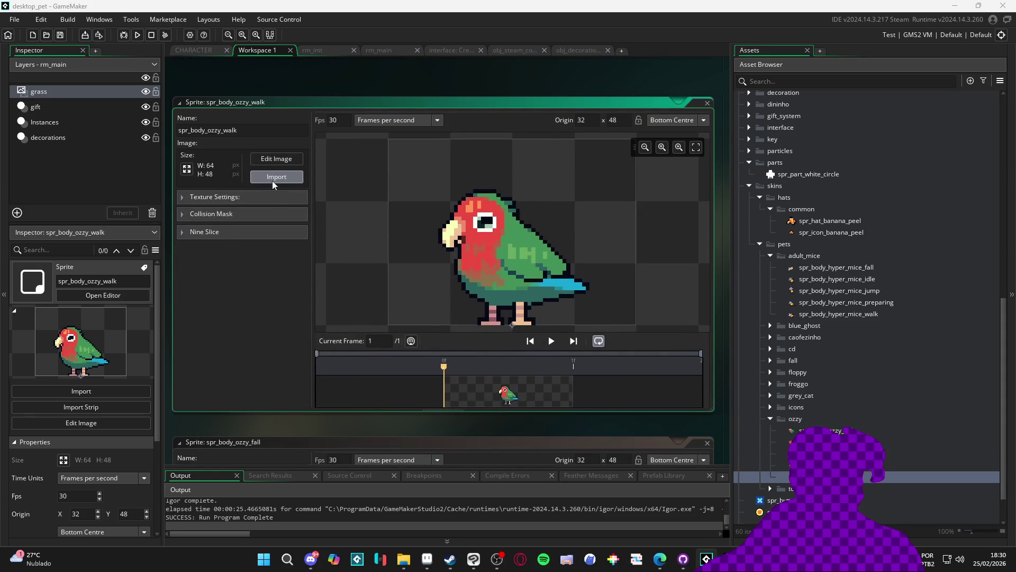
pyautogui.click(272, 180)
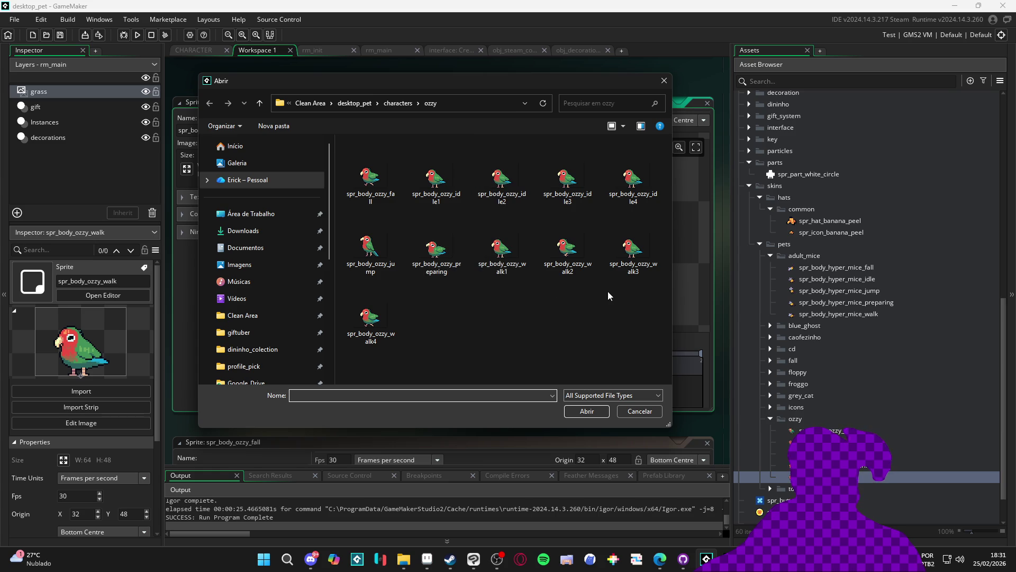
pyautogui.click(505, 253)
pyautogui.keyDown('shift'); pyautogui.click(373, 314); pyautogui.keyUp('shift')
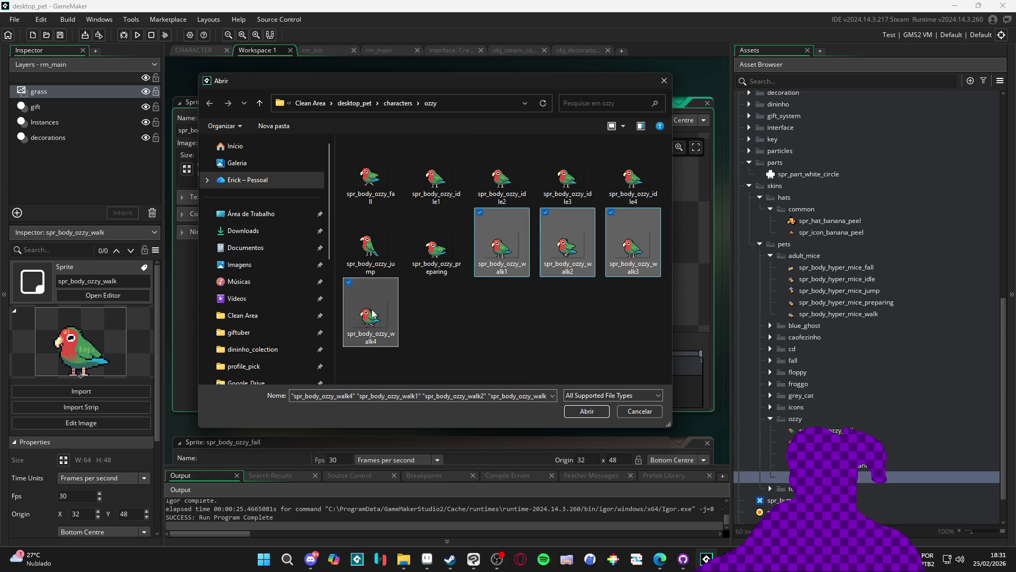
pyautogui.click(586, 411)
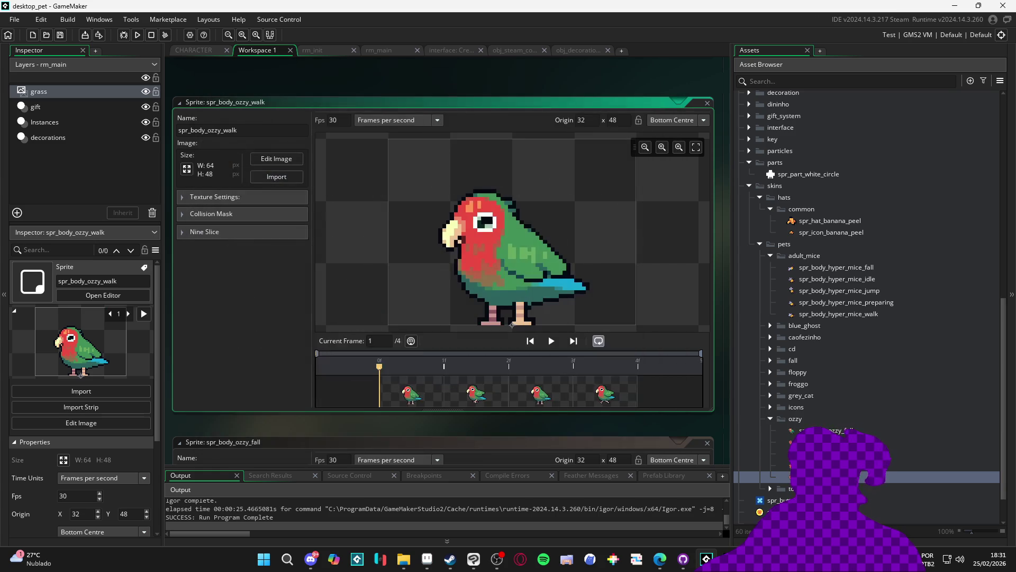
pyautogui.click(404, 559)
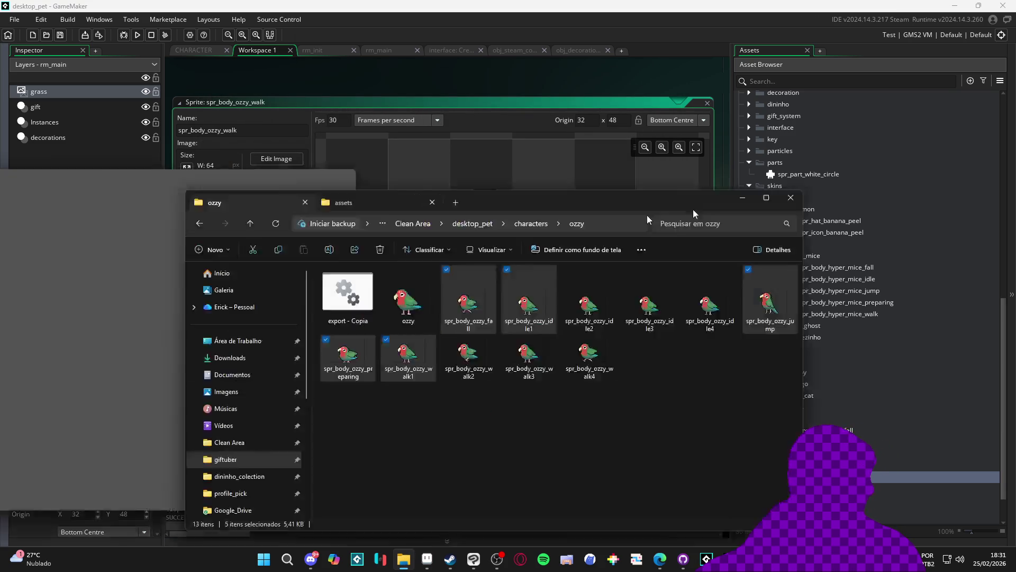
# Paste the export - Copia script into characters\panda and open it for editing.
pyautogui.click(407, 30)
pyautogui.moveTo(150, 181)
pyautogui.mouseDown()
pyautogui.moveTo(672, 81)
pyautogui.moveTo(1015, 81)
pyautogui.mouseUp()
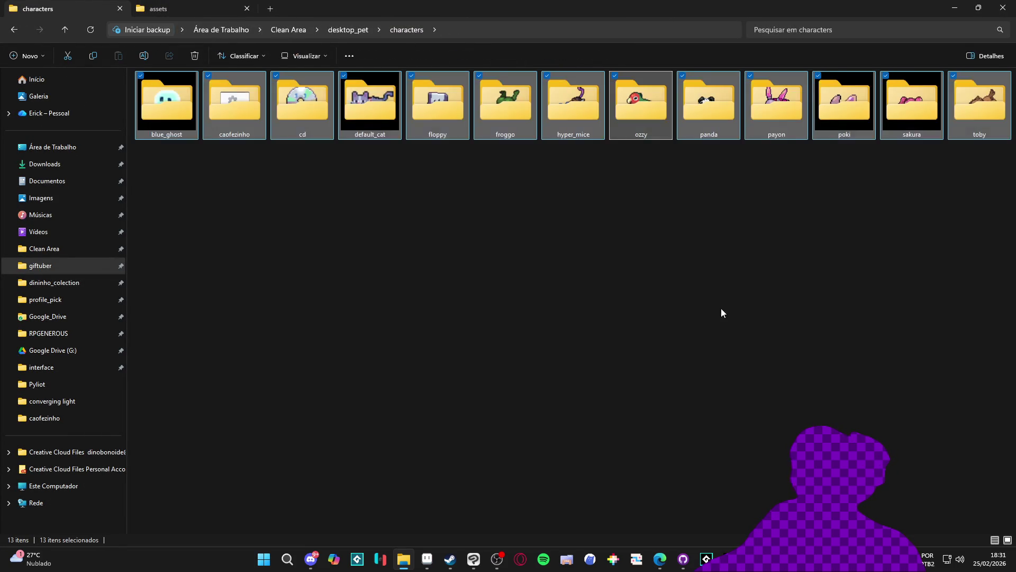
pyautogui.click(721, 312)
pyautogui.doubleClick(704, 99)
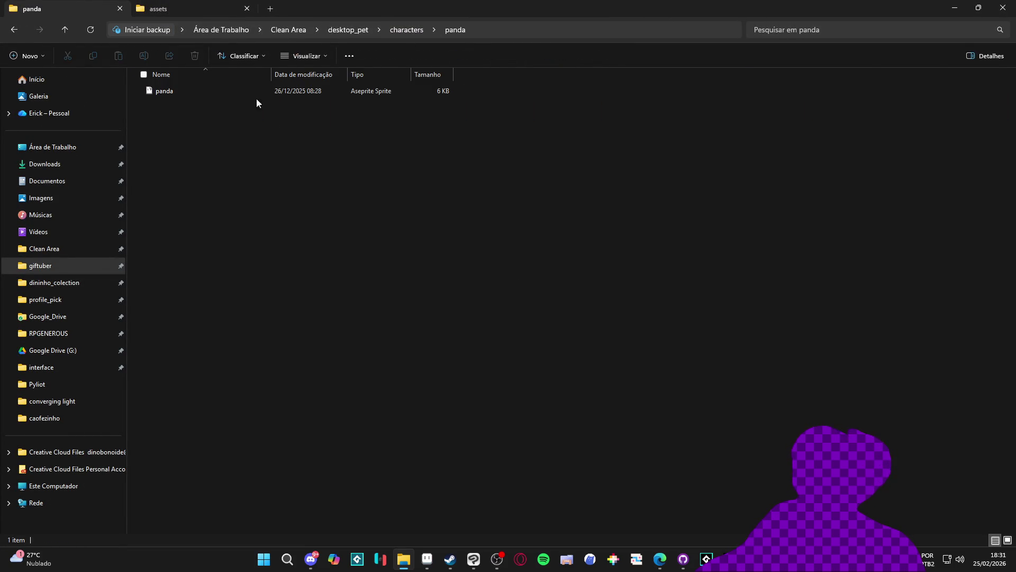
pyautogui.click(14, 30)
pyautogui.doubleClick(626, 105)
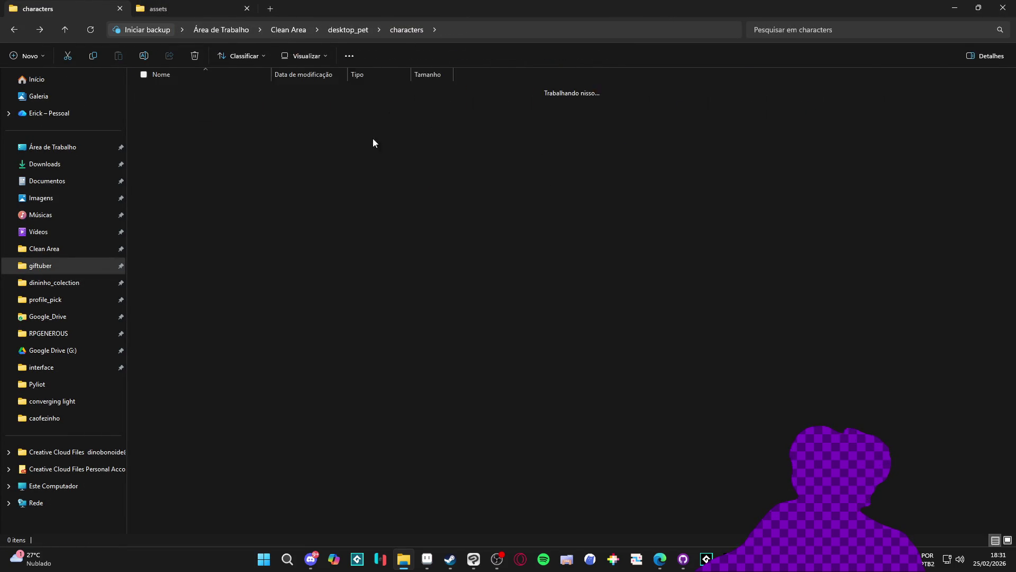
pyautogui.click(13, 29)
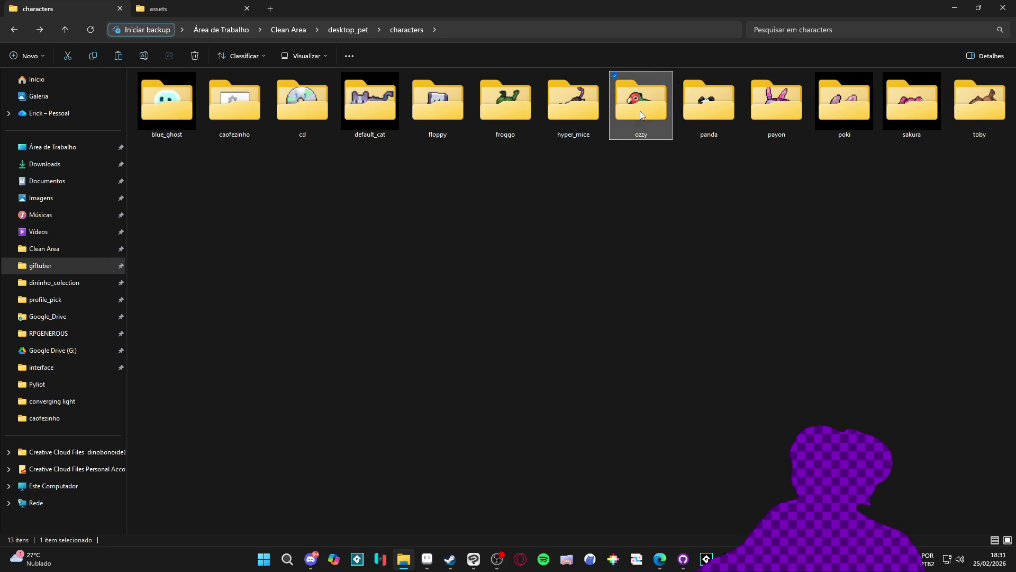
pyautogui.doubleClick(709, 114)
pyautogui.hotkey('ctrl', 'v')
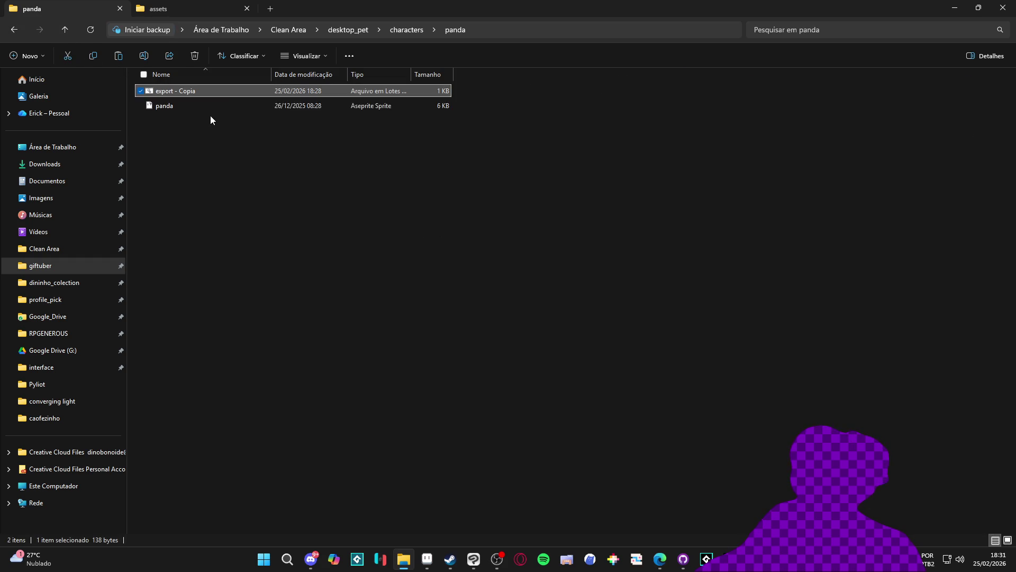
pyautogui.rightClick(161, 92)
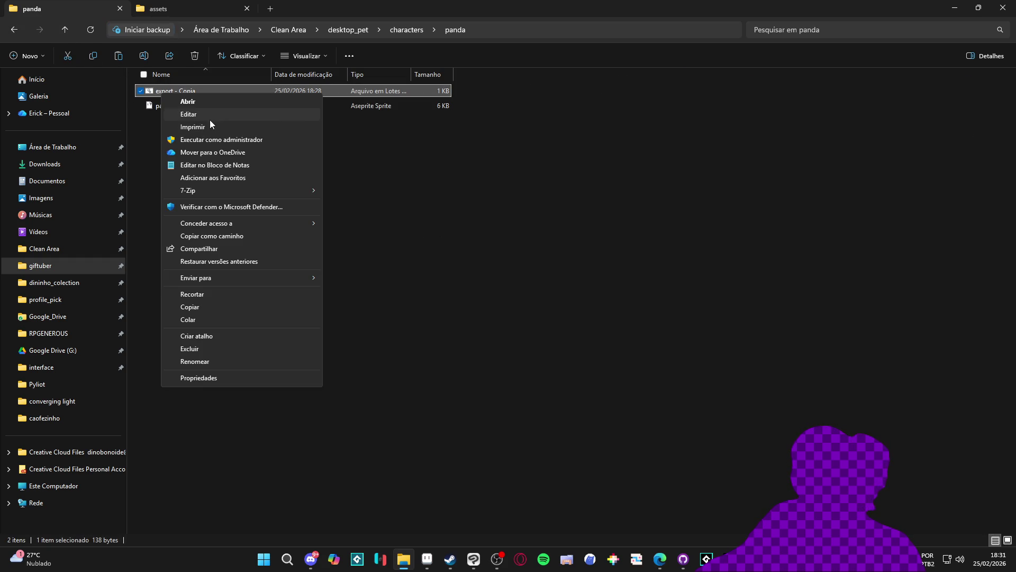
pyautogui.click(211, 116)
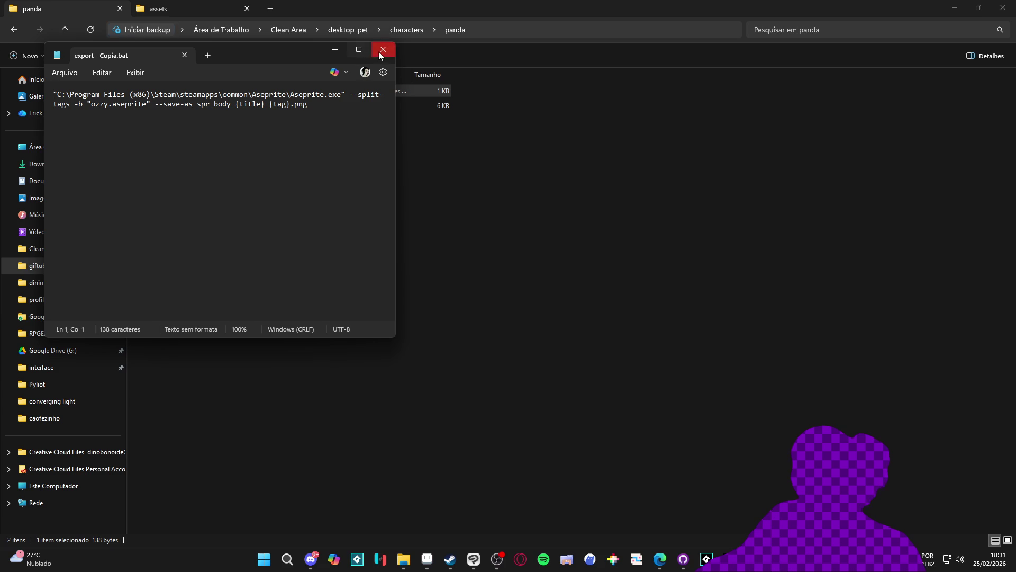
# Change ozzy to panda in the export batch script and save it.
pyautogui.moveTo(274, 50); pyautogui.dragTo(615, 149)
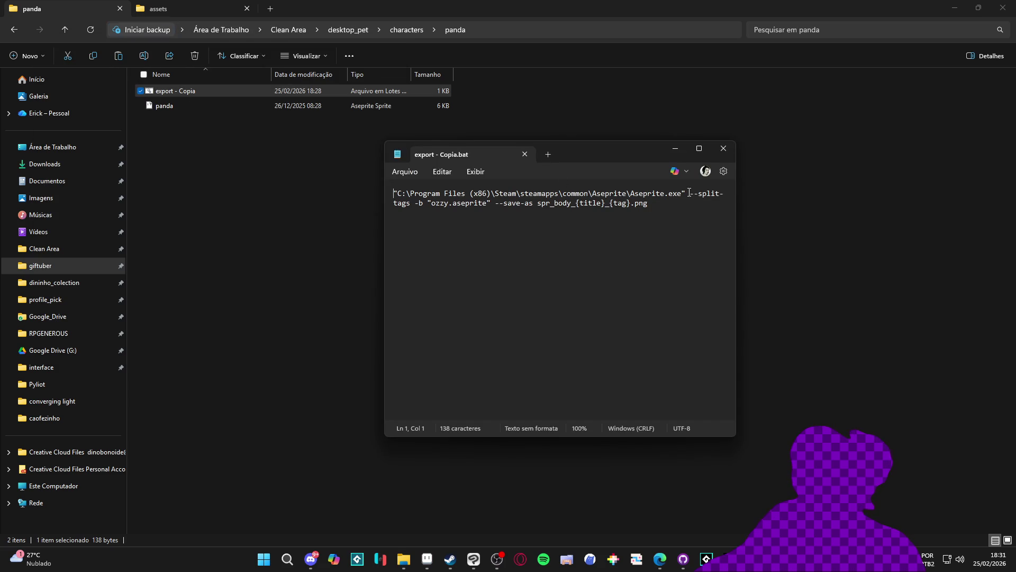
pyautogui.doubleClick(439, 203)
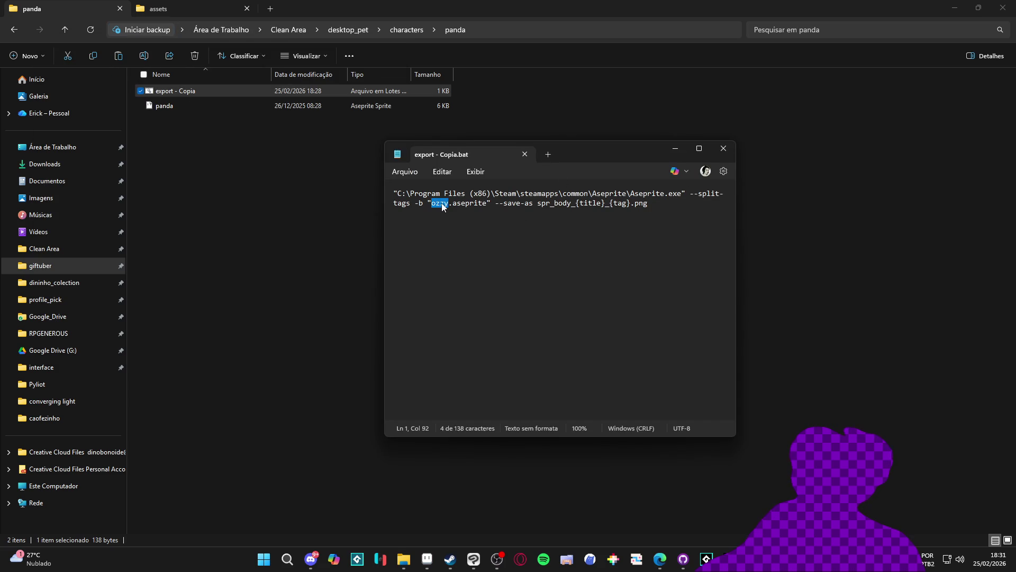
pyautogui.write('panda')
pyautogui.hotkey('ctrl', 's')
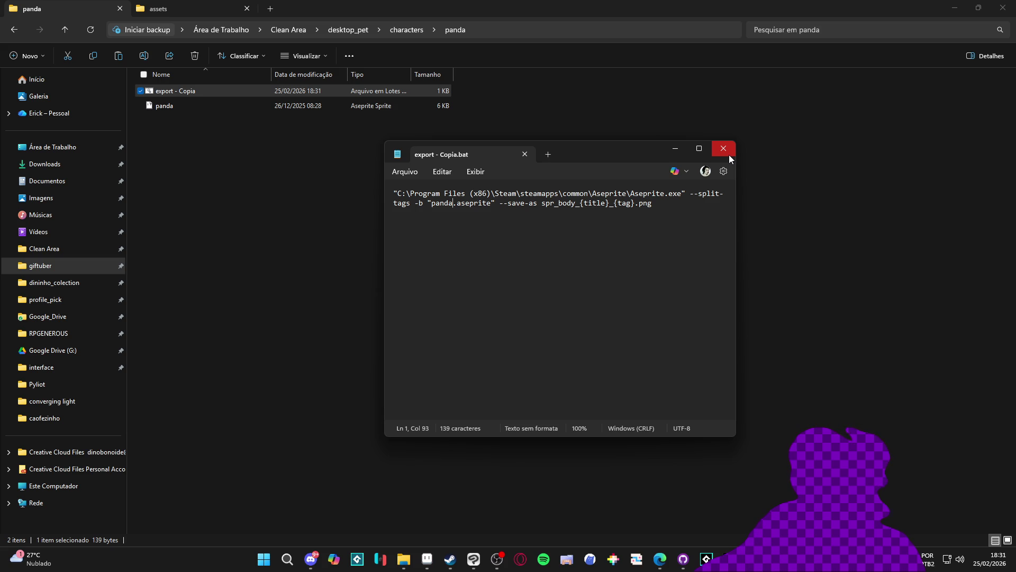
pyautogui.click(722, 149)
# Run the batch to export the spr_body_panda frames, viewing them as large thumbnails.
pyautogui.doubleClick(185, 92)
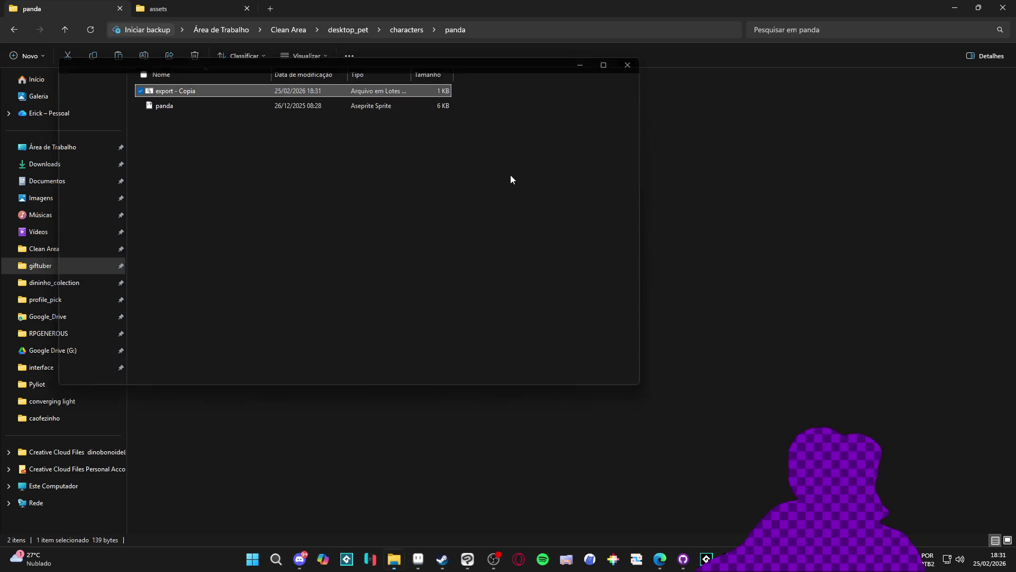
pyautogui.click(547, 193)
pyautogui.keyDown('ctrl'); pyautogui.scroll(4, 548, 192); pyautogui.keyUp('ctrl')
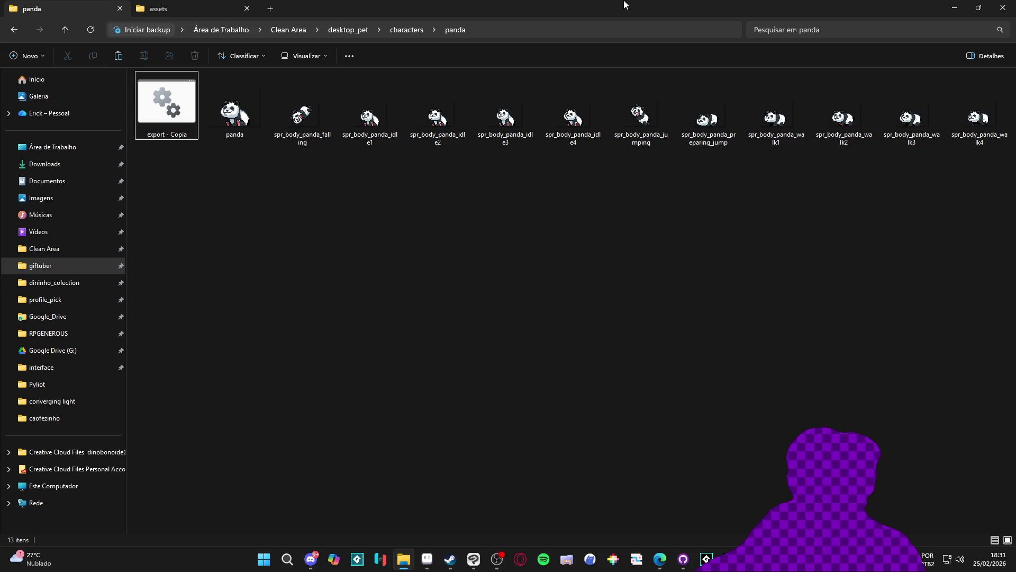
pyautogui.doubleClick(653, 11)
pyautogui.press('super+Down')
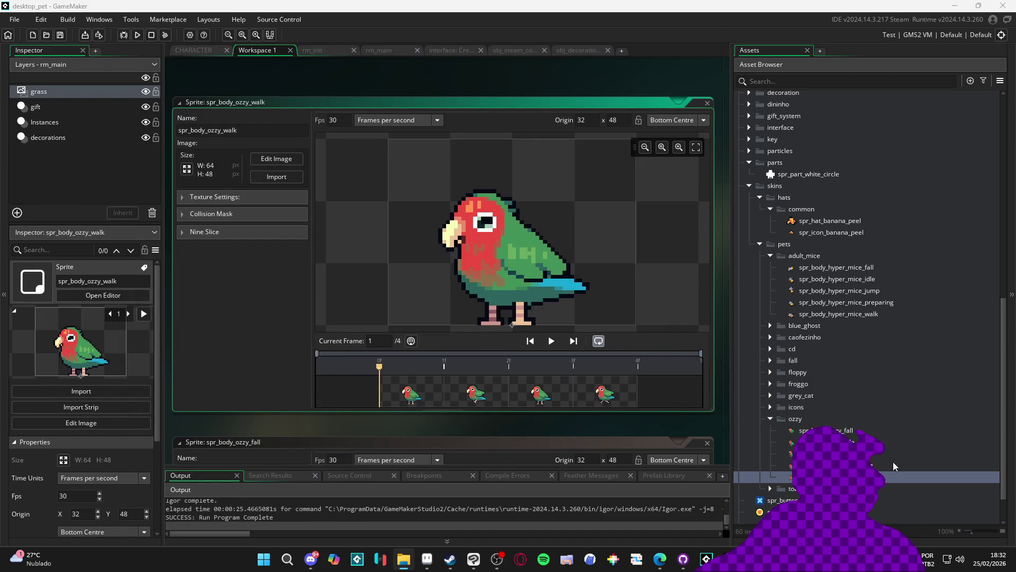
# Collapse the ozzy, neighbouring and adult_mice folders in the Asset Browser.
pyautogui.click(771, 419)
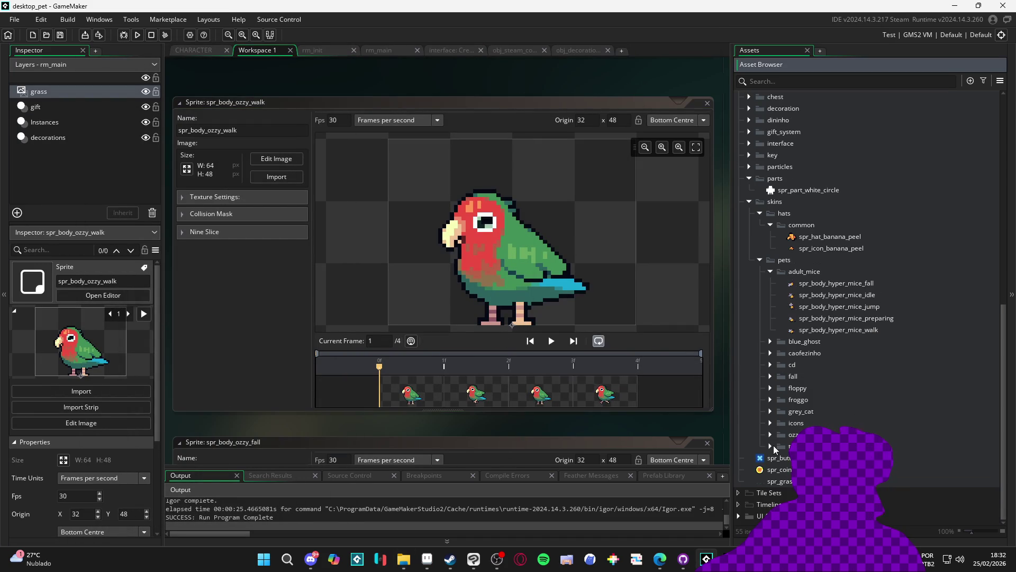
pyautogui.click(771, 446)
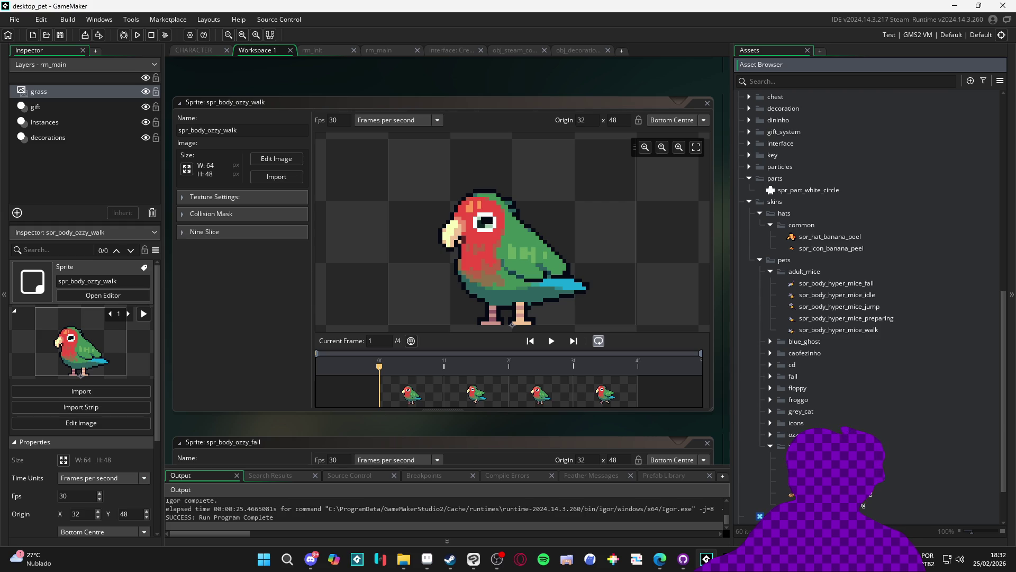
pyautogui.scroll(-2, 789, 421)
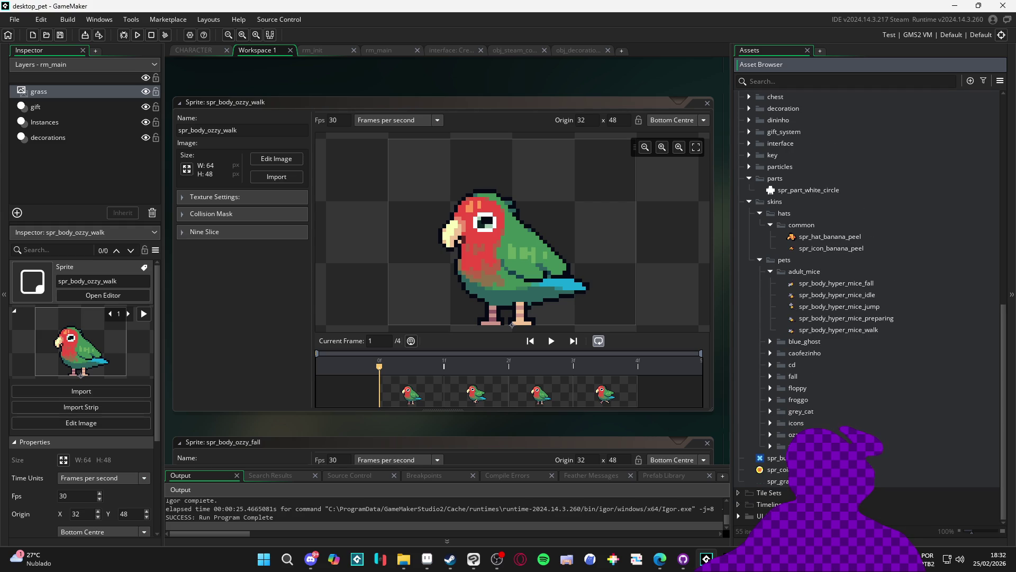
pyautogui.scroll(2, 769, 446)
pyautogui.click(771, 447)
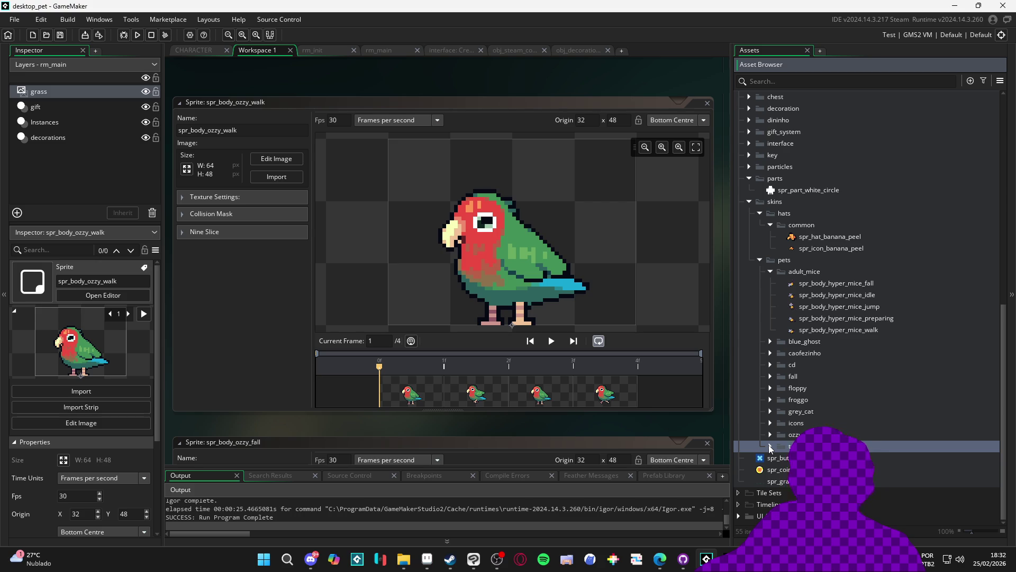
pyautogui.click(769, 445)
pyautogui.click(770, 445)
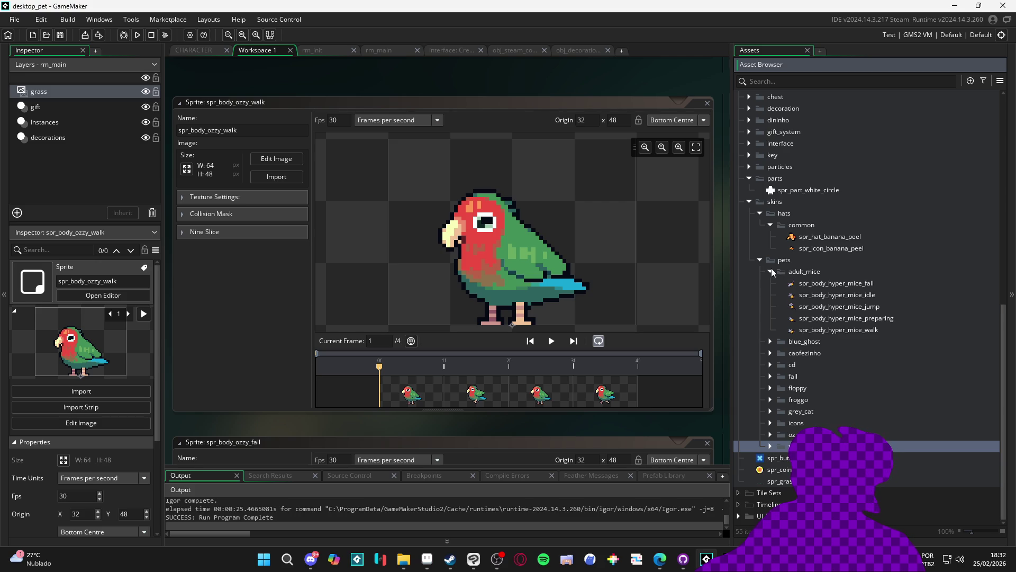
pyautogui.click(771, 271)
# Create a new group named panda inside the pets folder.
pyautogui.rightClick(776, 318)
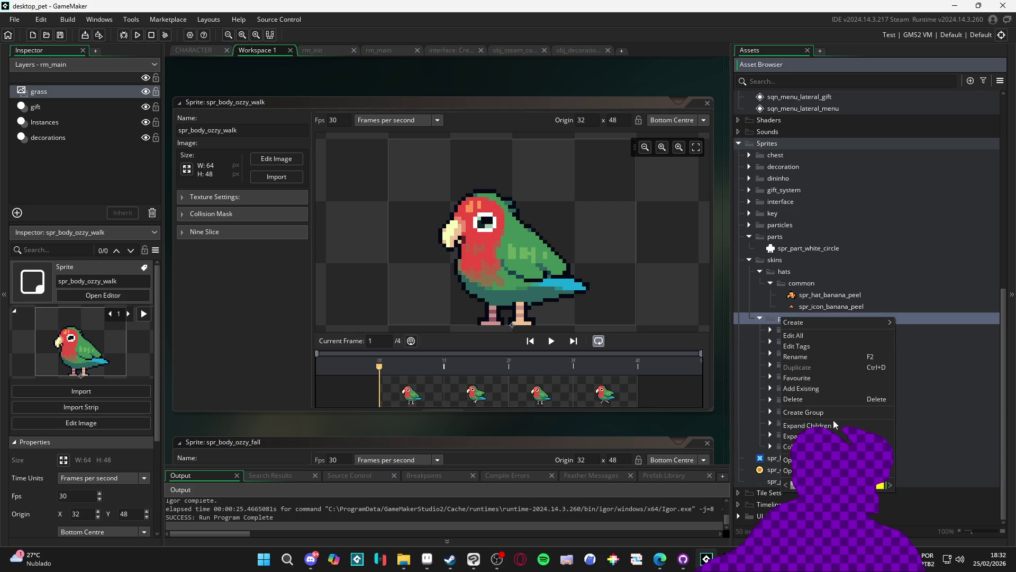
pyautogui.click(843, 412)
pyautogui.write('panda')
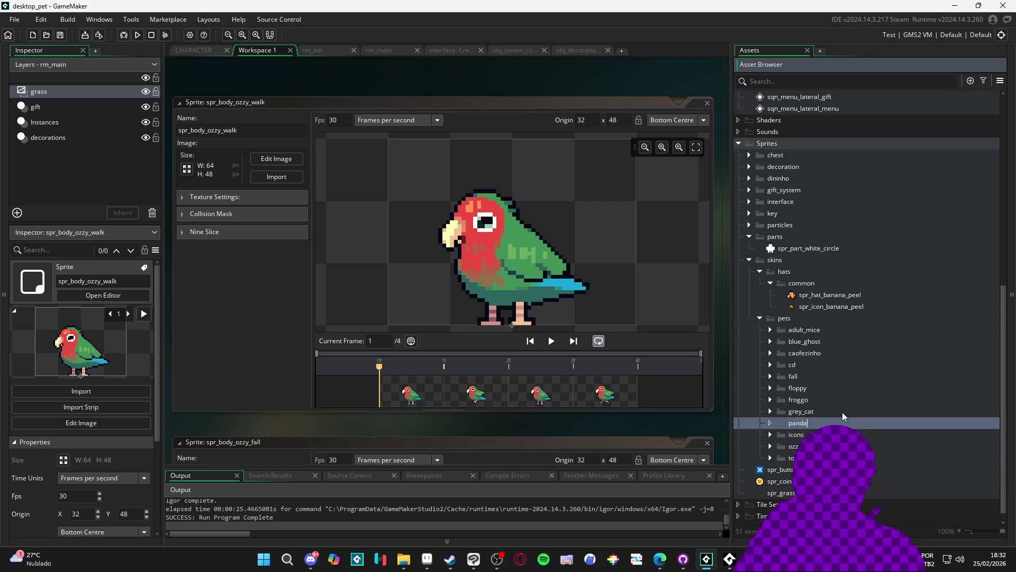
pyautogui.press('Return')
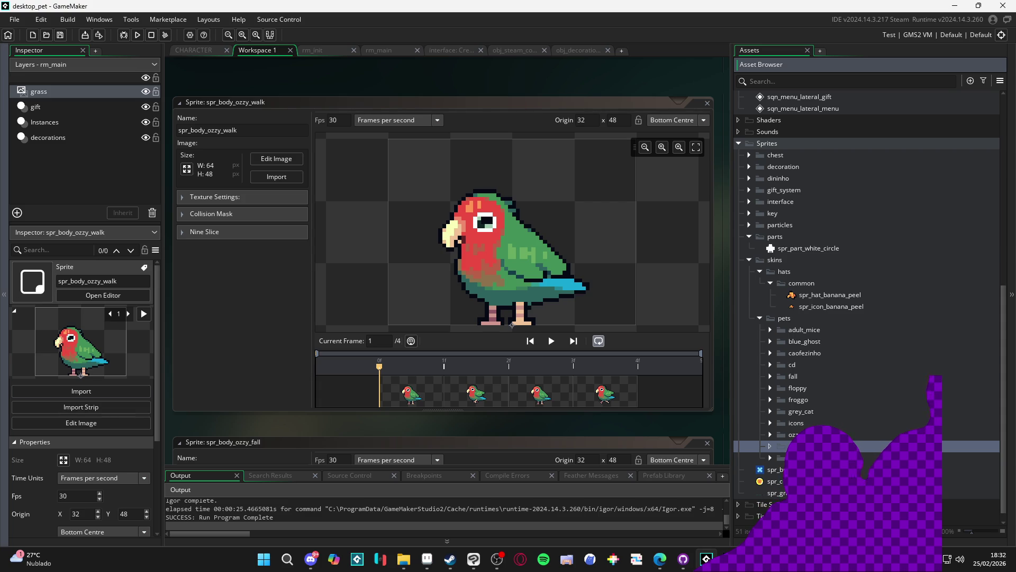
pyautogui.press('super+e')
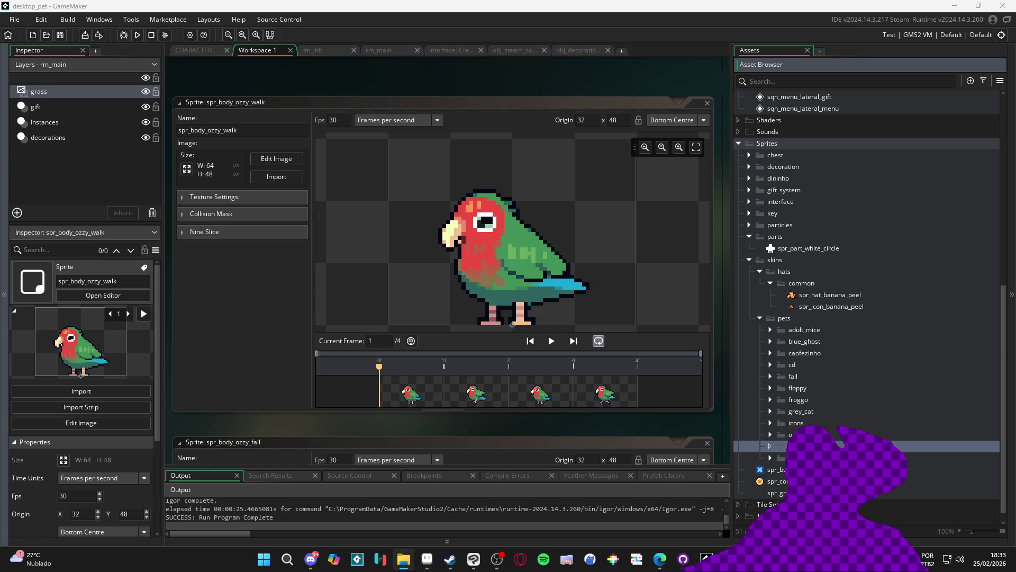
# Shorten the panda sprite names to spr_body_panda_preparing and spr_body_panda_jump.
pyautogui.doubleClick(826, 457)
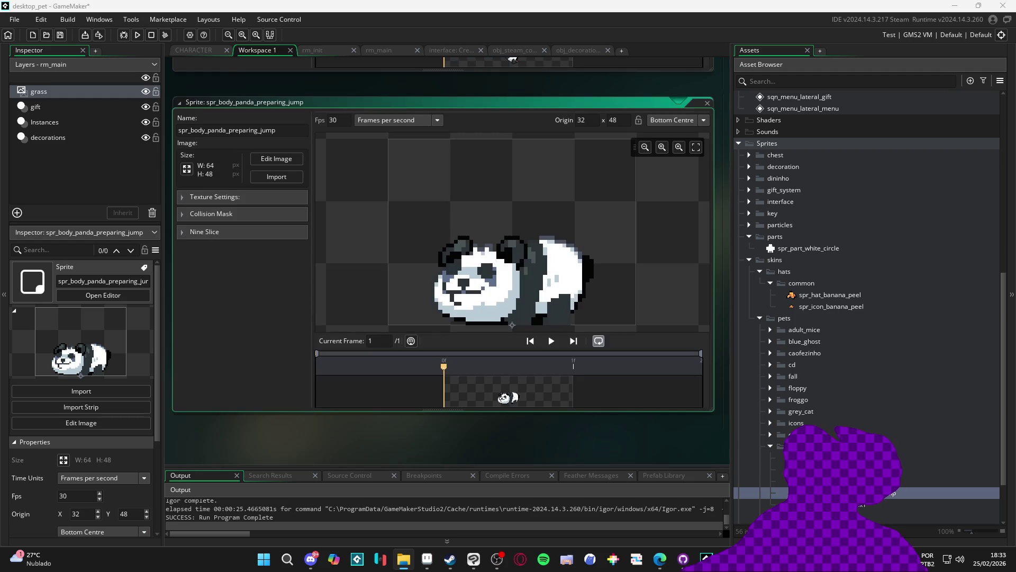
pyautogui.click(881, 469)
pyautogui.click(881, 481)
pyautogui.click(881, 481)
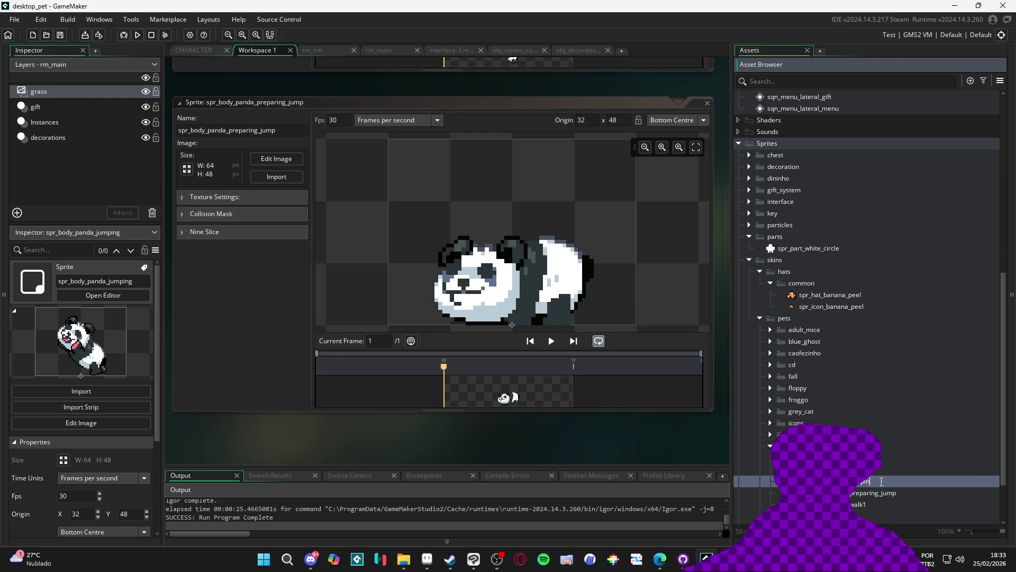
pyautogui.click(878, 493)
pyautogui.click(900, 493)
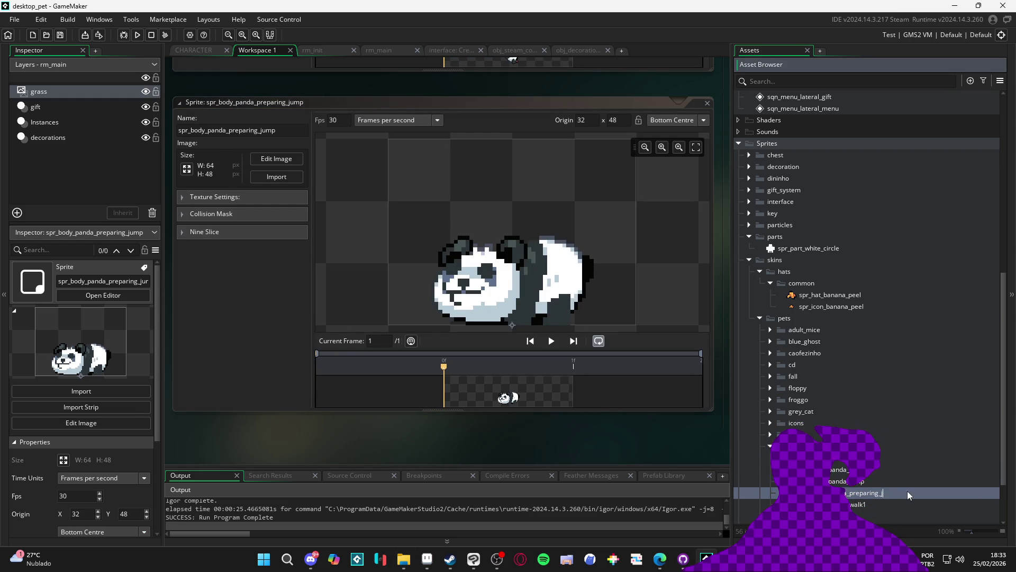
pyautogui.press('BackSpace')
pyautogui.click(857, 504)
pyautogui.click(857, 504)
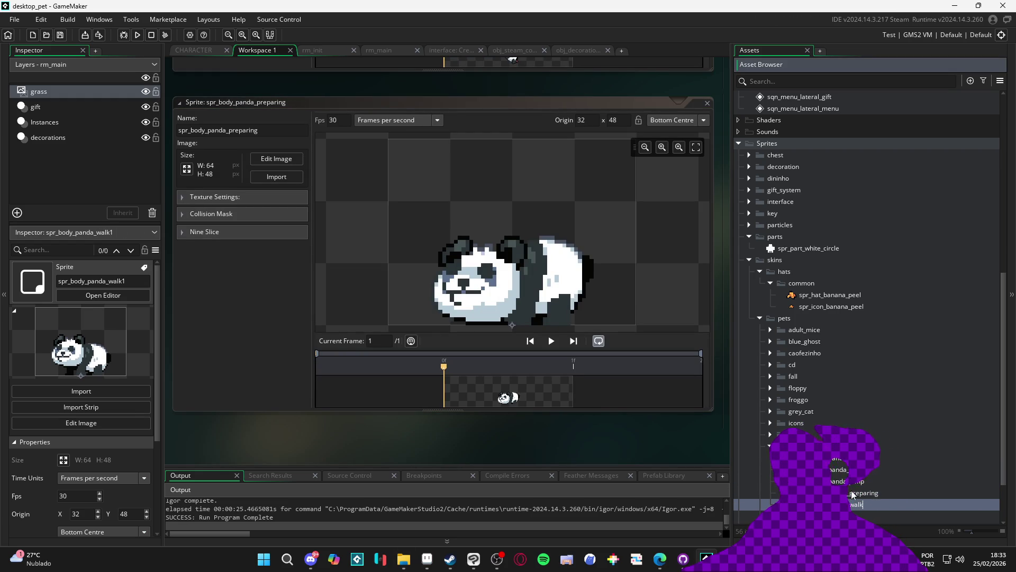
pyautogui.click(855, 481)
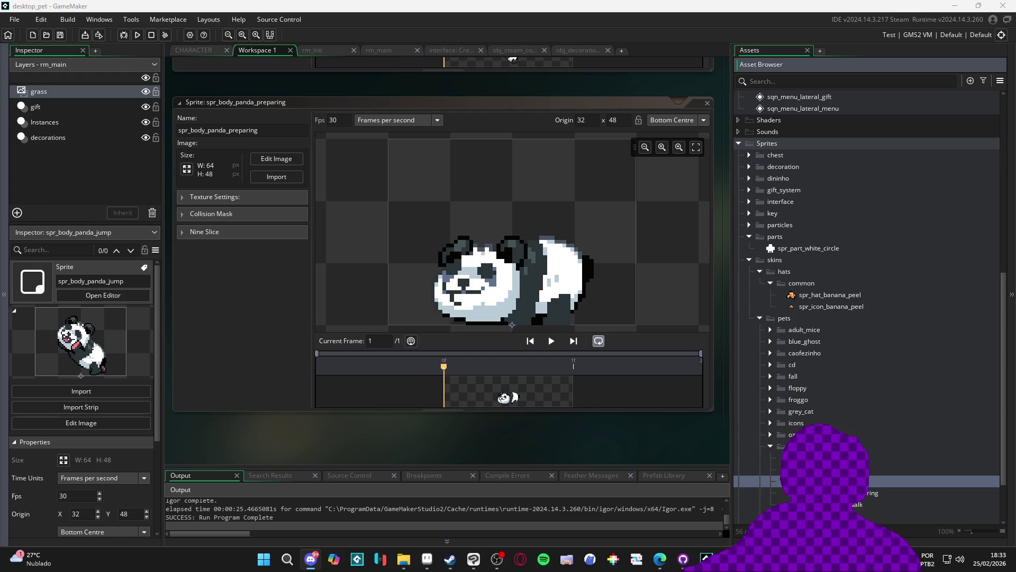
pyautogui.click(311, 558)
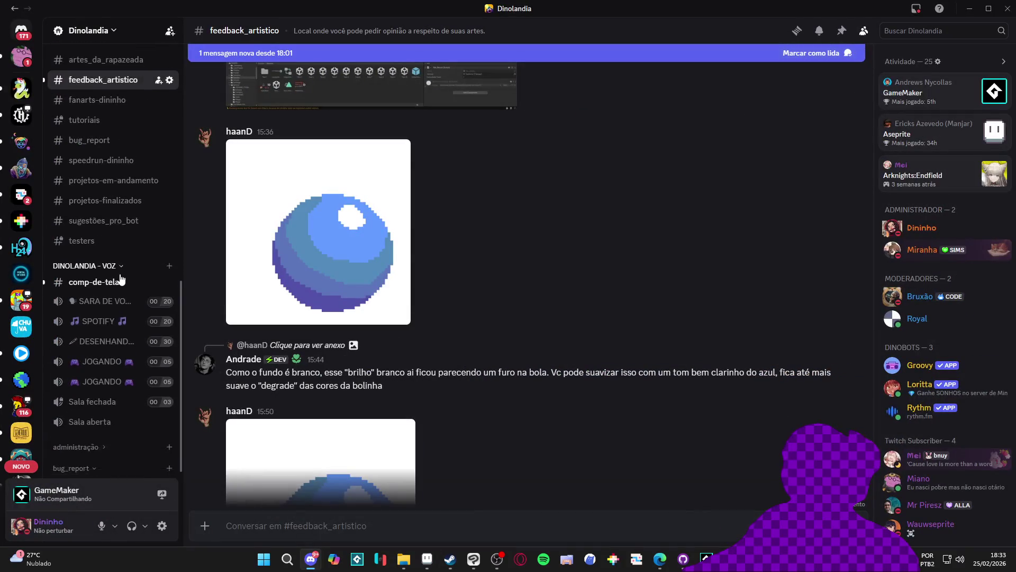
# View both screenshots posted in #feedback_artistico full-size, then minimize Discord.
pyautogui.scroll(3, 127, 275)
pyautogui.scroll(-6, 389, 272)
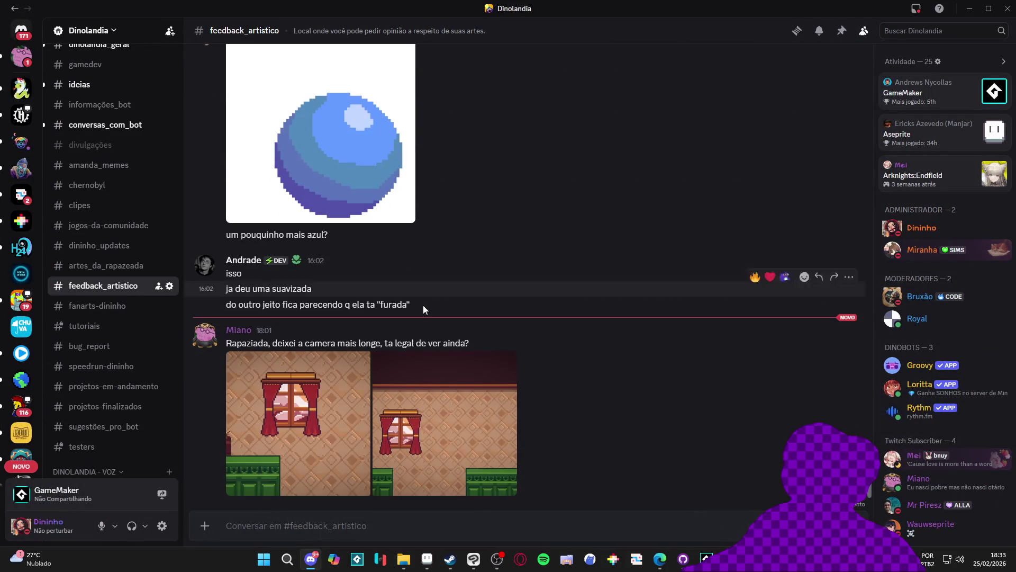
pyautogui.click(312, 424)
pyautogui.click(991, 274)
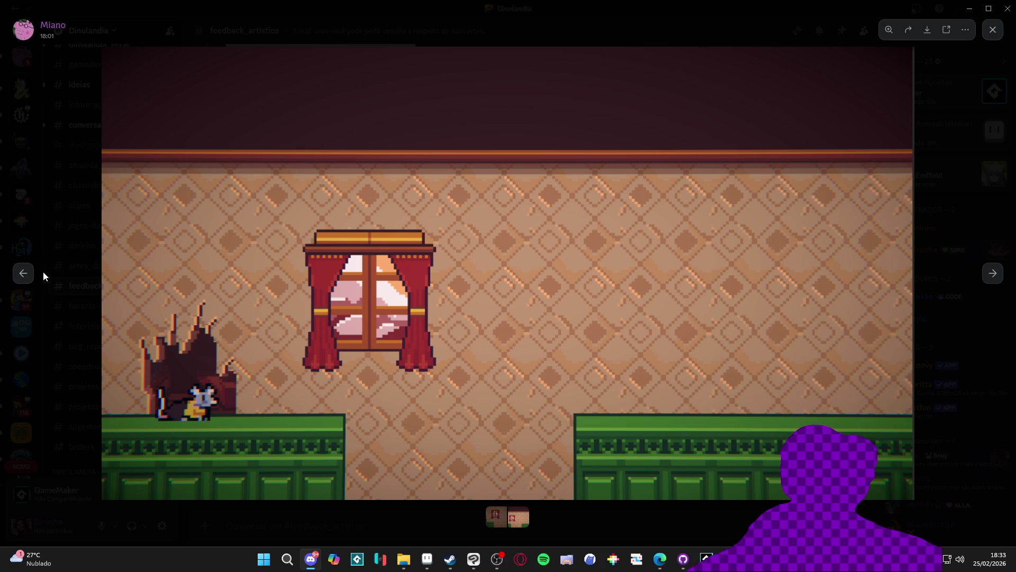
pyautogui.click(27, 274)
pyautogui.click(992, 273)
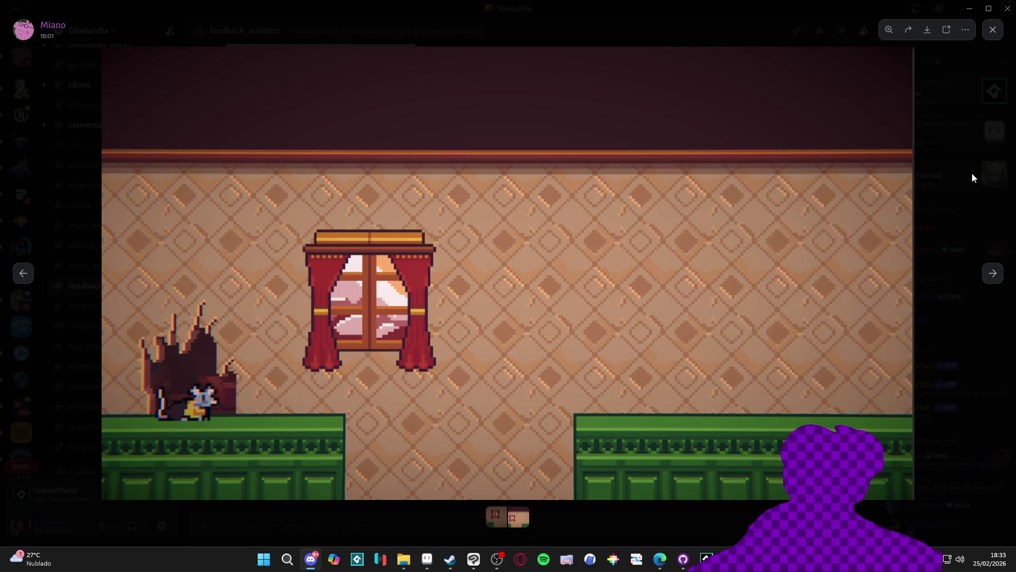
pyautogui.press('Escape')
pyautogui.click(970, 8)
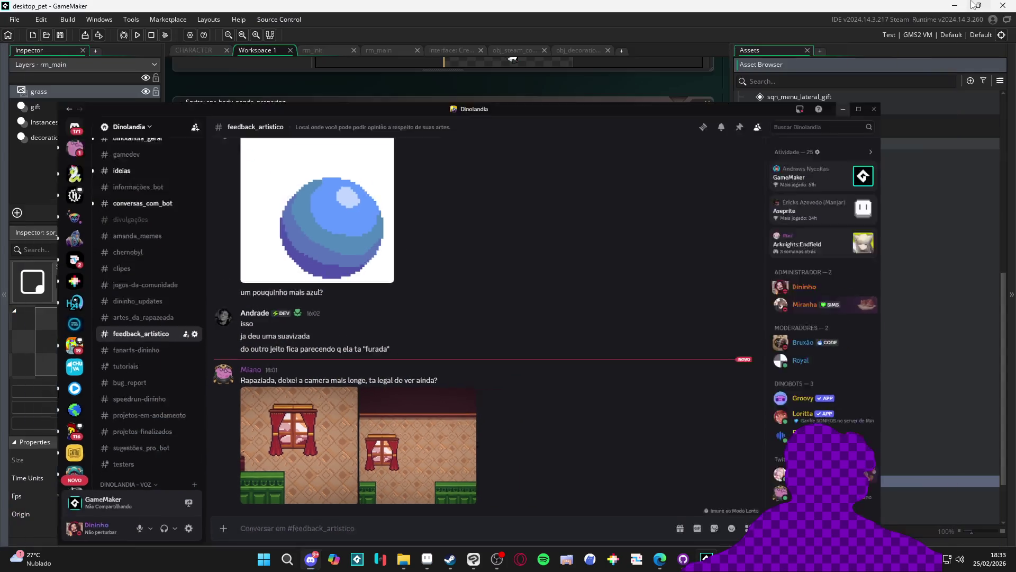
pyautogui.moveTo(972, 4)
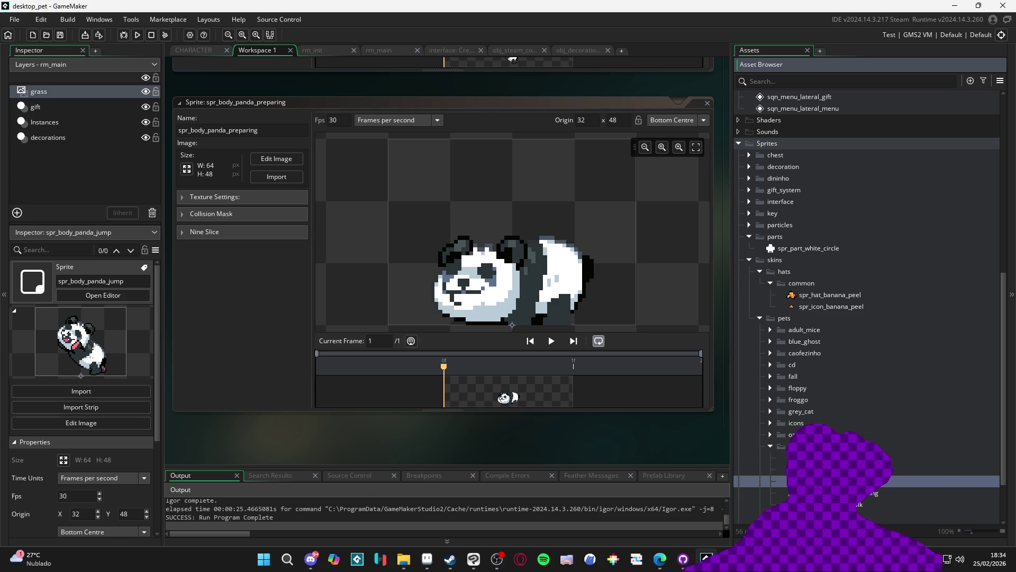
# Import the four ozzy idle frames (idle1–4) into spr_body_panda_idle.
pyautogui.scroll(-3, 225, 231)
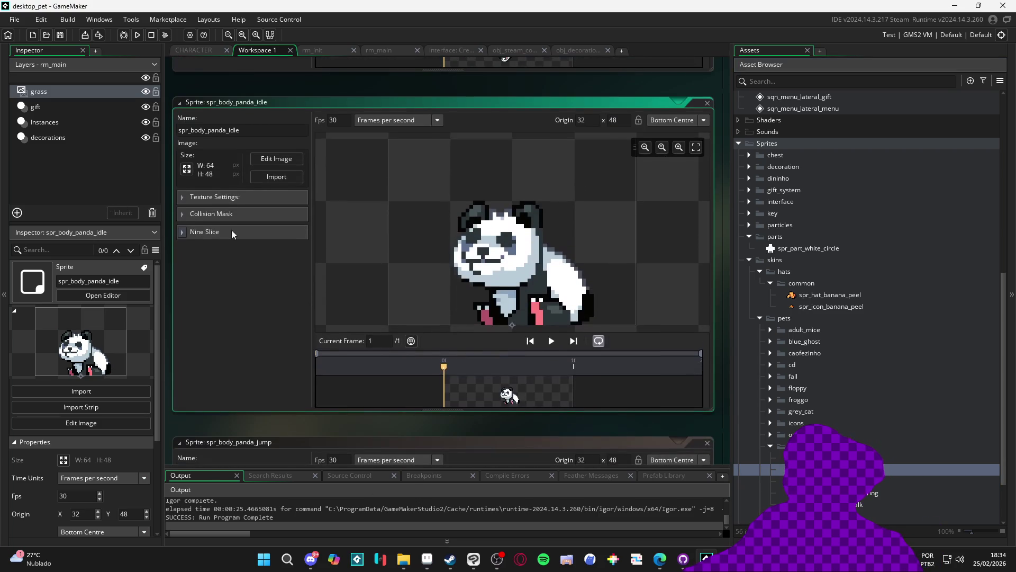
pyautogui.click(276, 176)
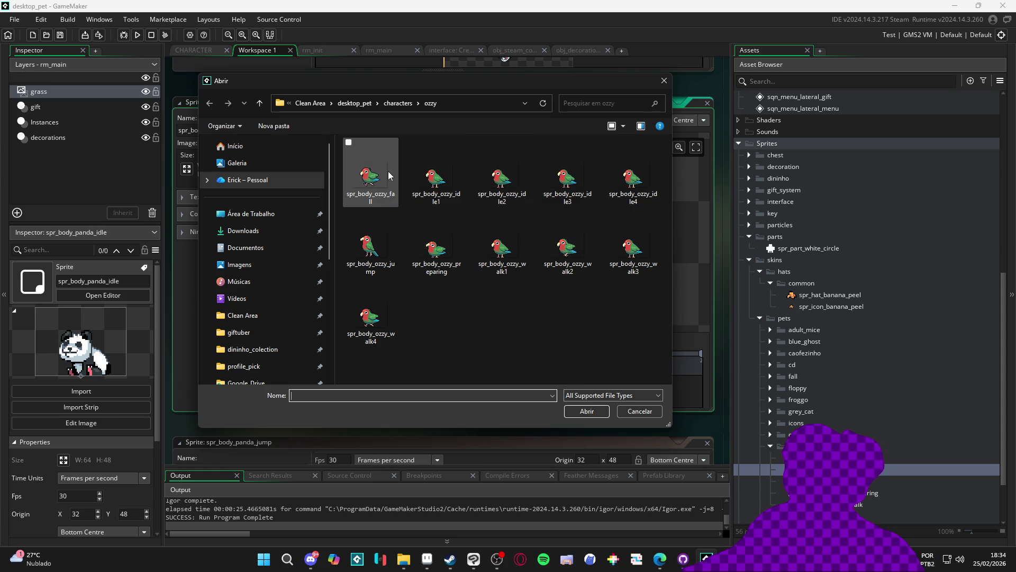
pyautogui.moveTo(507, 83); pyautogui.dragTo(458, 119)
pyautogui.click(386, 227)
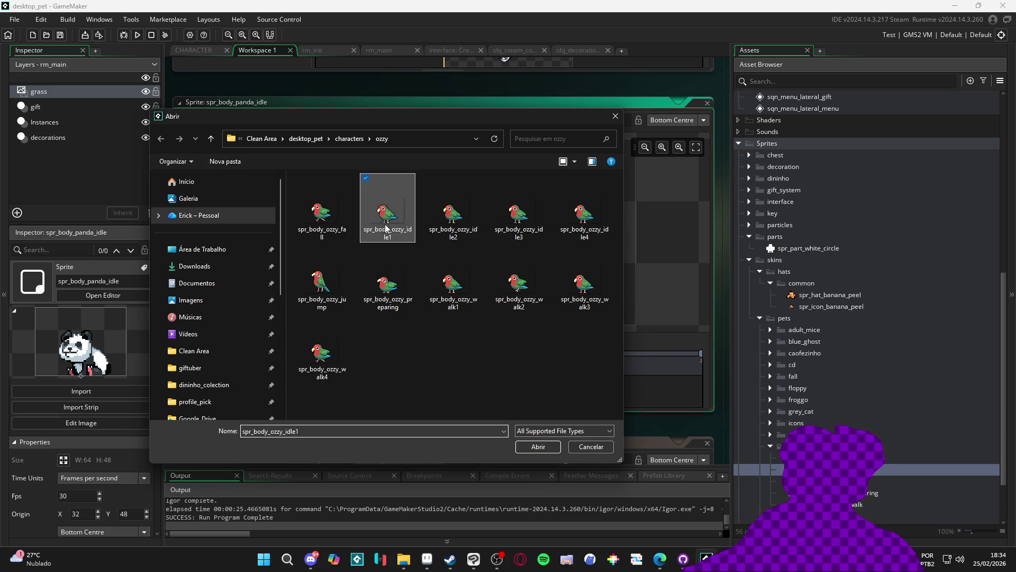
pyautogui.keyDown('shift'); pyautogui.click(584, 212); pyautogui.keyUp('shift')
pyautogui.click(538, 446)
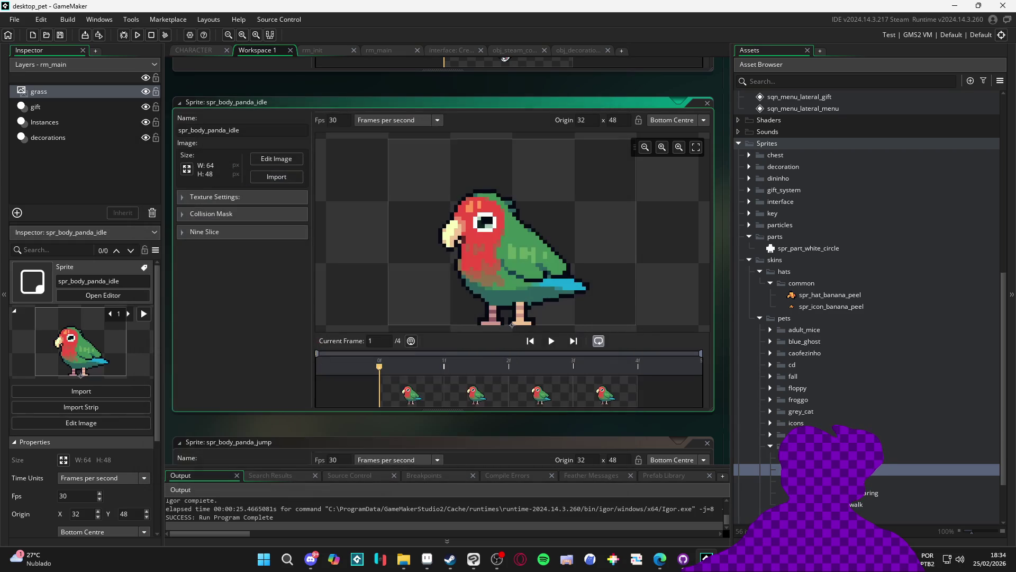
# Load the four ozzy walk frames into spr_body_panda_walk and preview the animation.
pyautogui.doubleClick(857, 504)
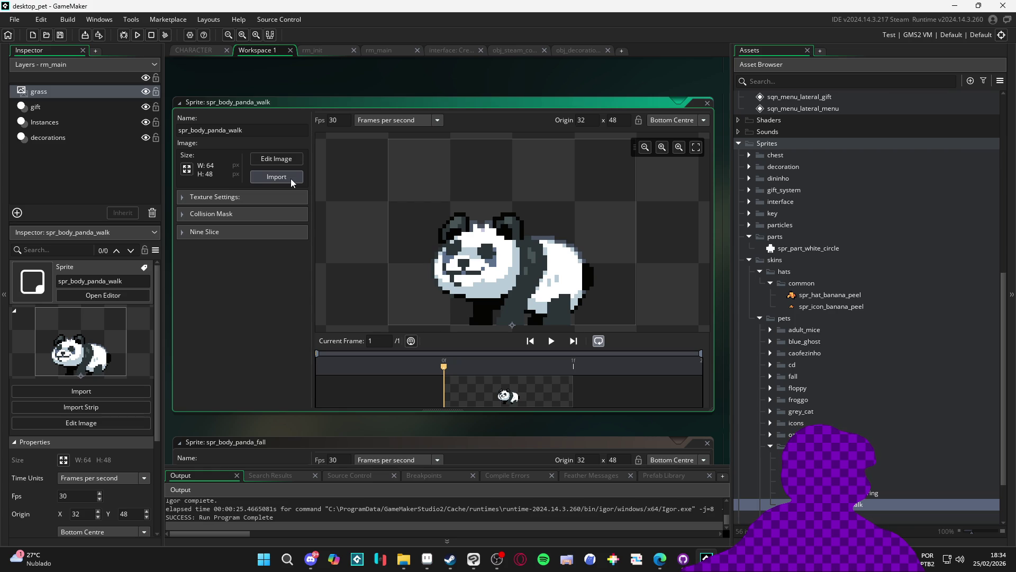
pyautogui.click(291, 179)
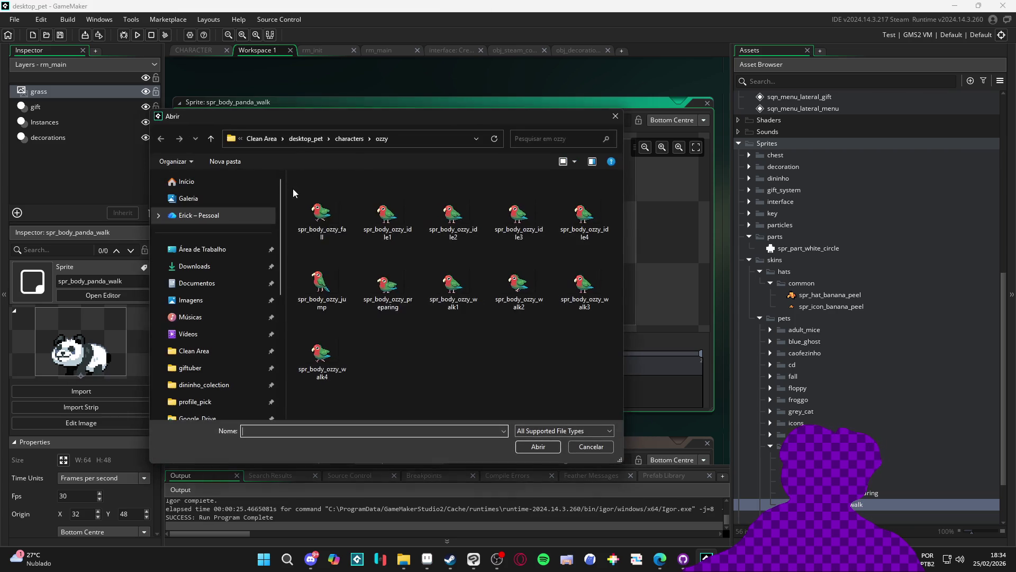
pyautogui.click(432, 291)
pyautogui.keyDown('shift'); pyautogui.click(344, 365); pyautogui.keyUp('shift')
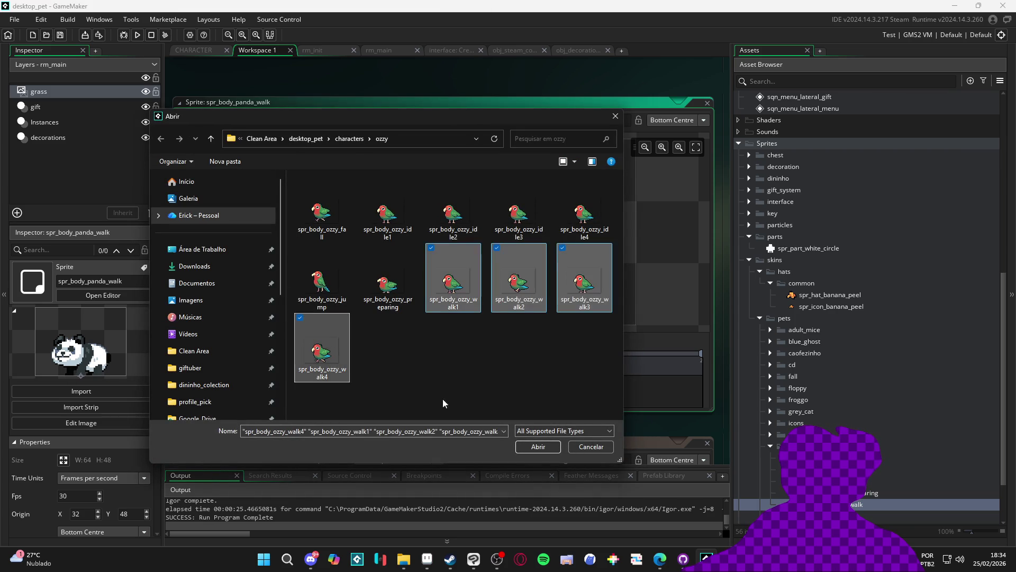
pyautogui.click(539, 445)
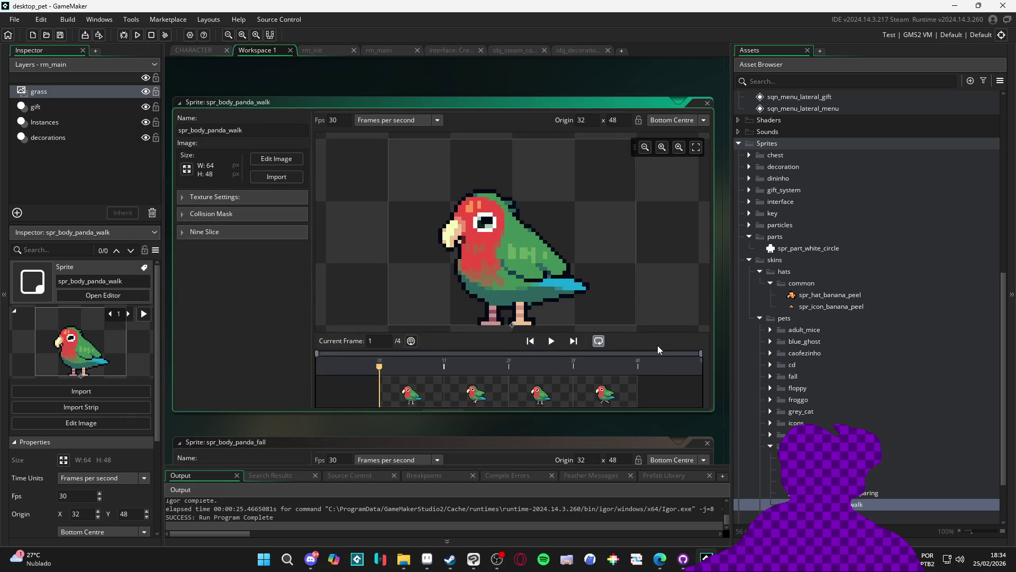
pyautogui.click(554, 341)
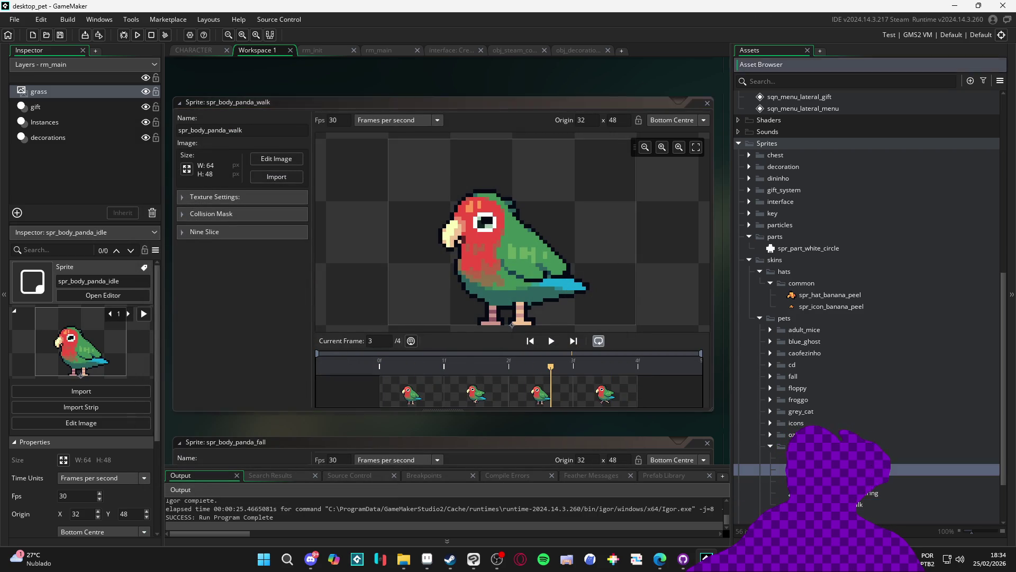
# Import panda idle1–4 from characters/panda into spr_body_panda_idle.
pyautogui.scroll(-10, 635, 360)
pyautogui.click(287, 180)
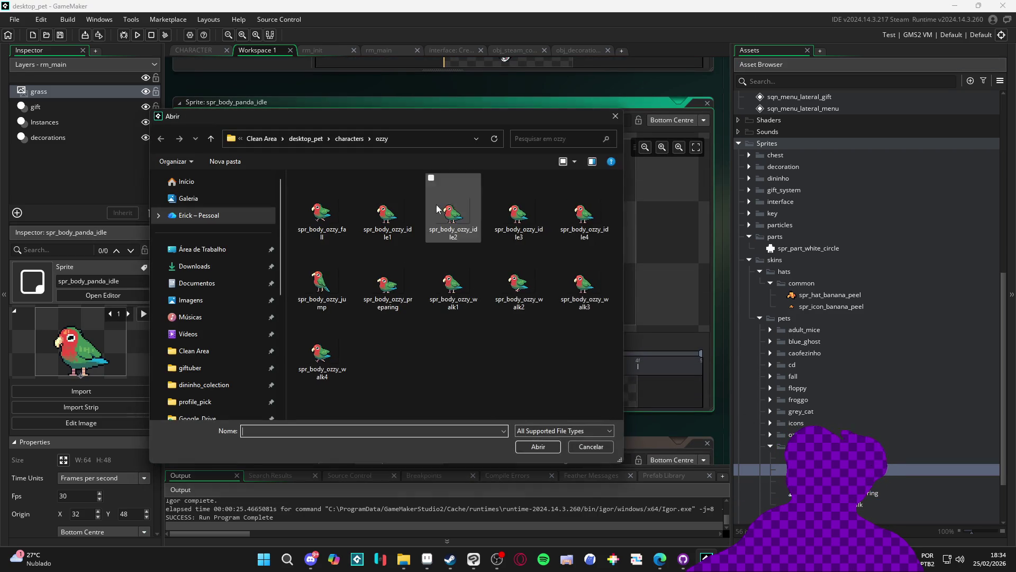
pyautogui.click(405, 139)
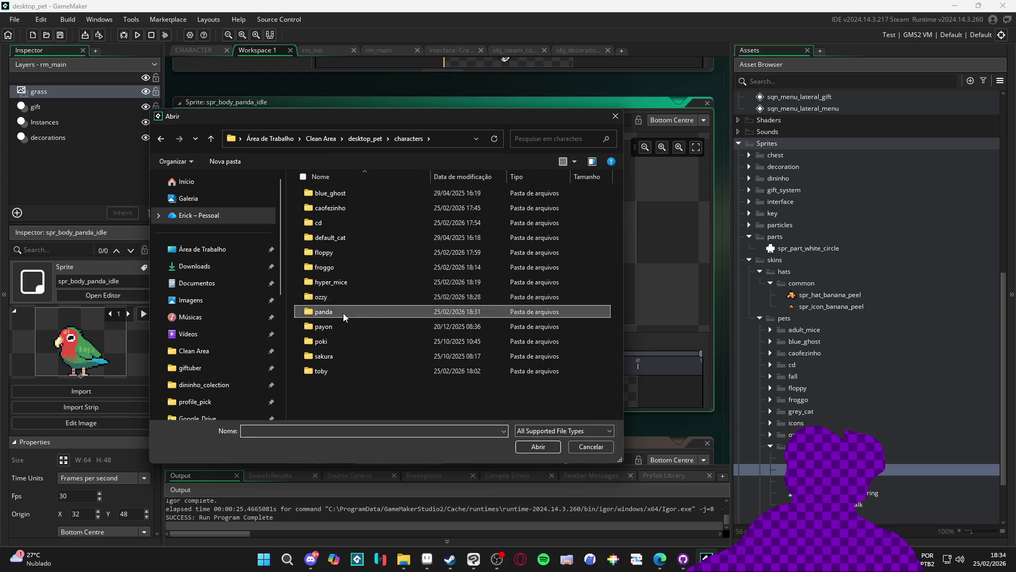
pyautogui.doubleClick(343, 312)
pyautogui.click(388, 211)
pyautogui.keyDown('shift'); pyautogui.click(584, 214); pyautogui.keyUp('shift')
pyautogui.click(537, 446)
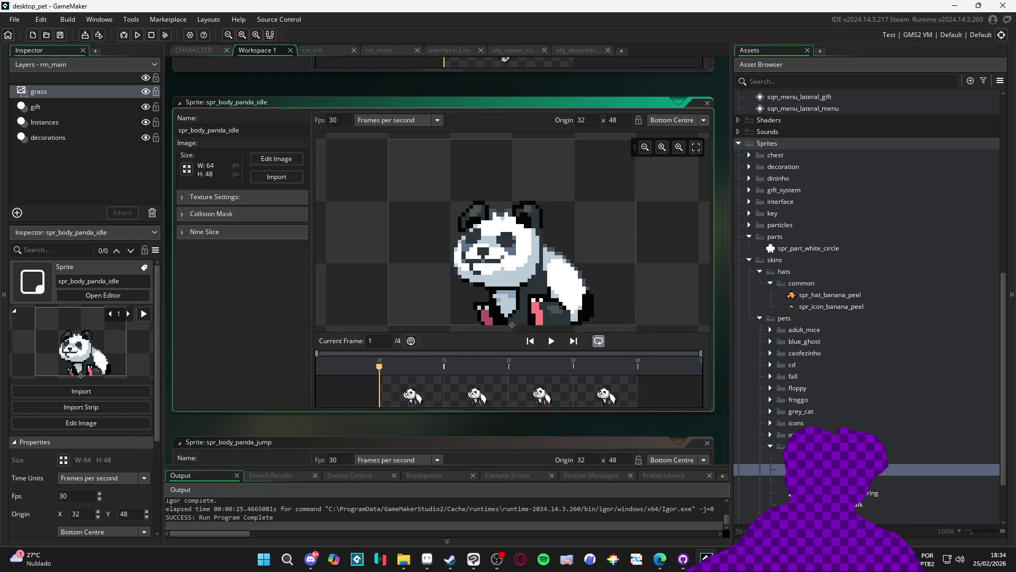
# Import panda walk1–4 into spr_body_panda_walk and collapse the panda folder.
pyautogui.scroll(-5, 655, 393)
pyautogui.click(268, 181)
pyautogui.click(453, 283)
pyautogui.keyDown('shift'); pyautogui.click(300, 374); pyautogui.keyUp('shift')
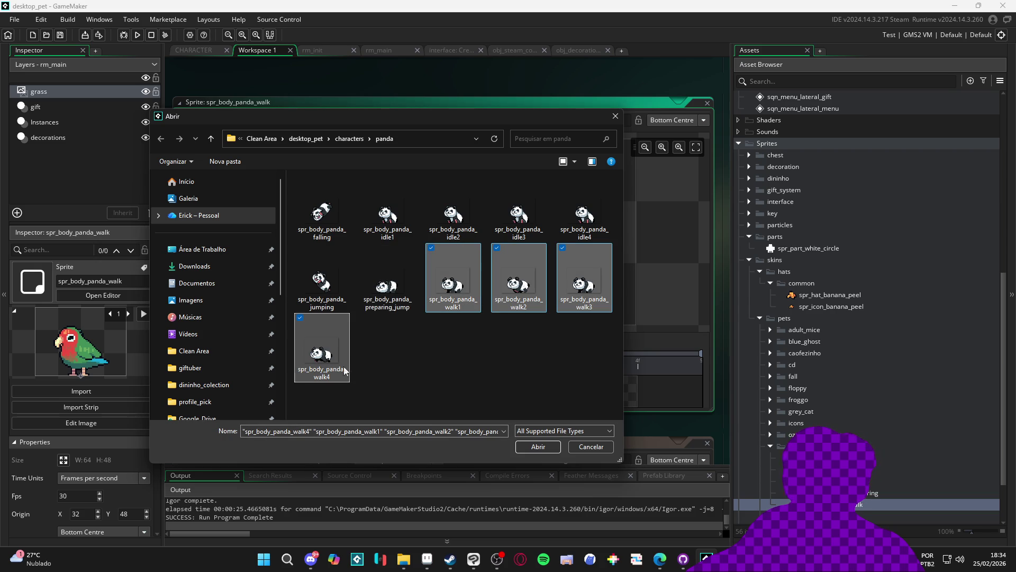
pyautogui.click(538, 447)
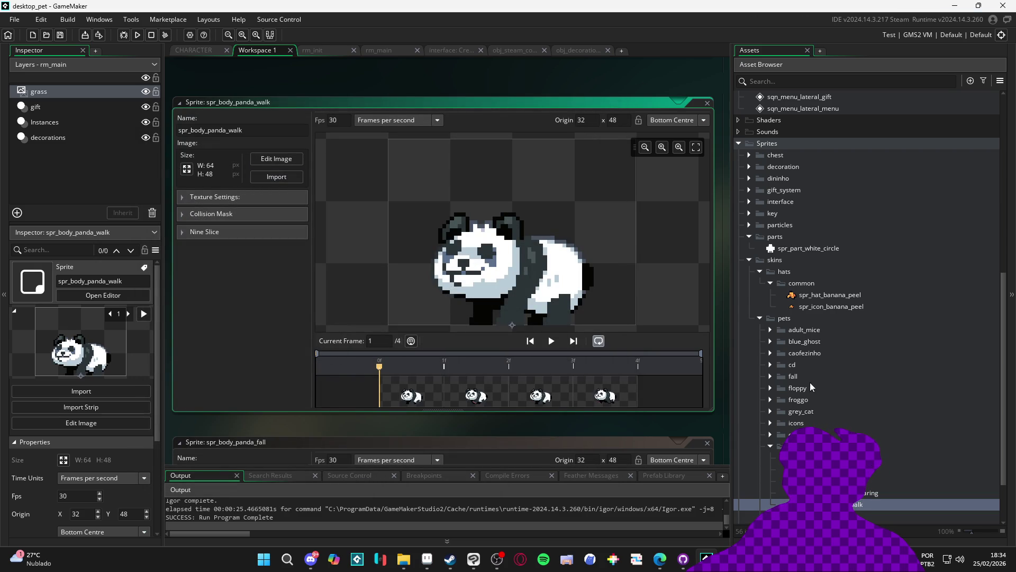
pyautogui.click(771, 446)
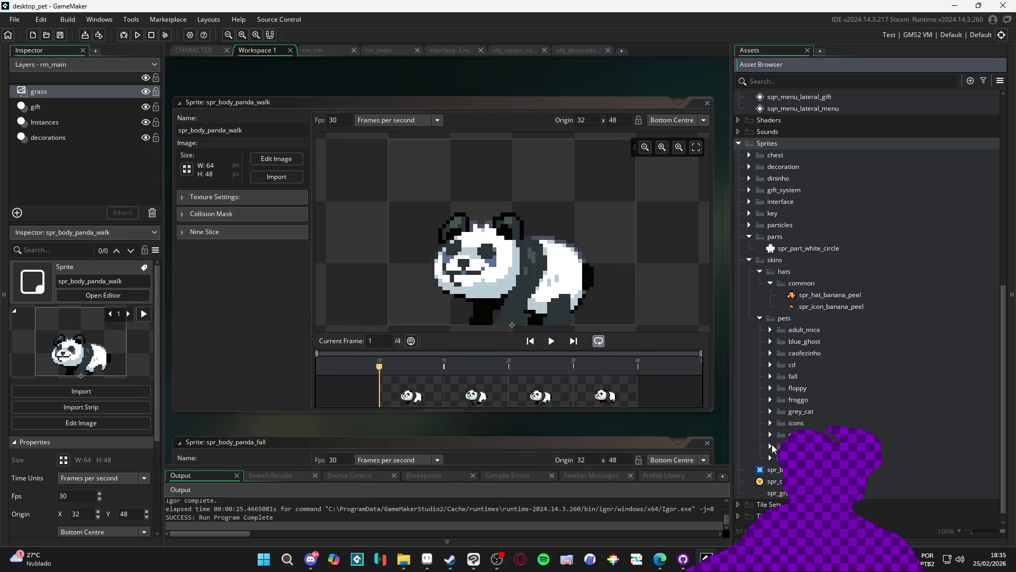
pyautogui.click(787, 316)
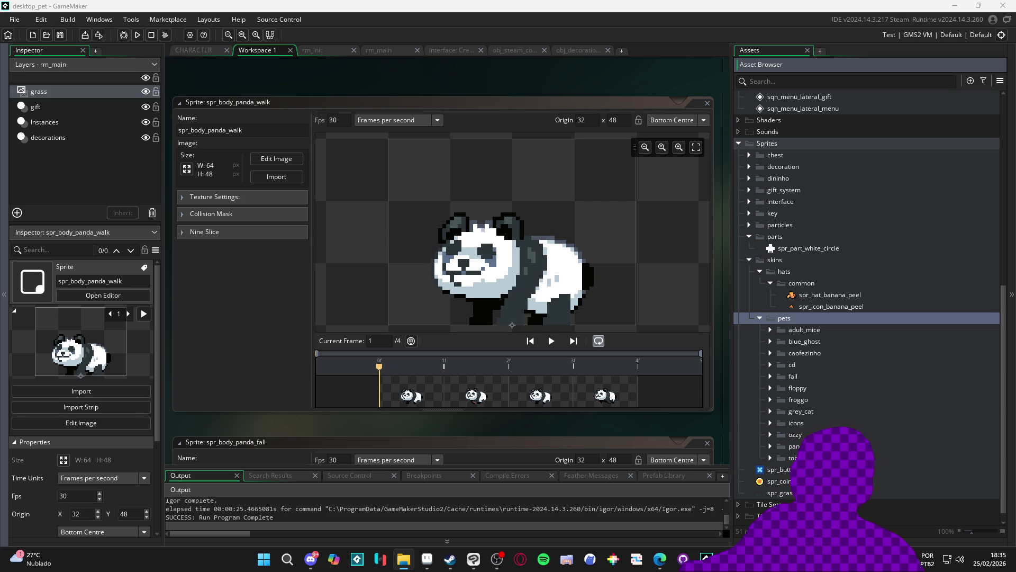
# Create a new group named payon inside the pets folder.
pyautogui.rightClick(783, 317)
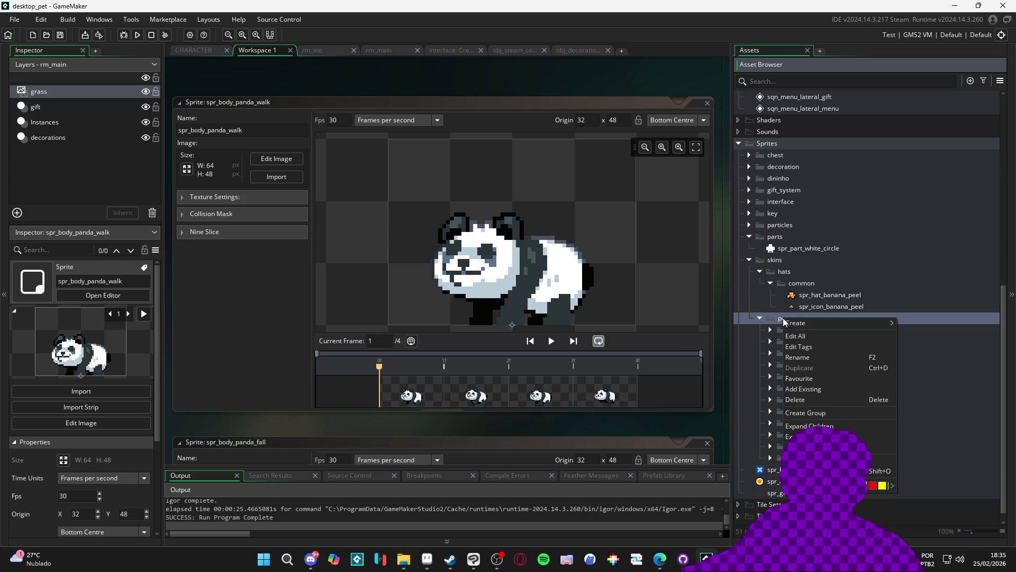
pyautogui.click(819, 412)
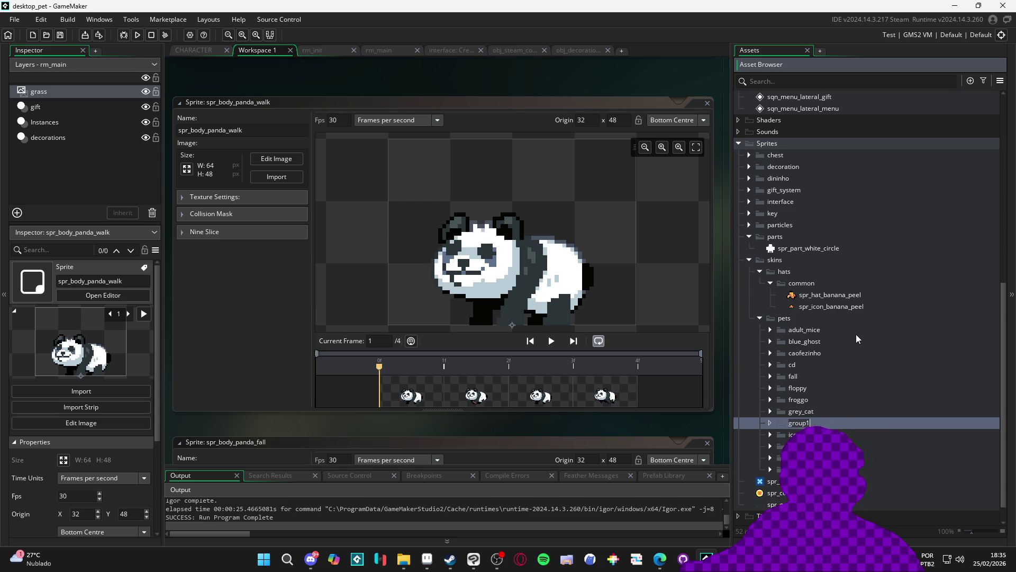
pyautogui.write('payon')
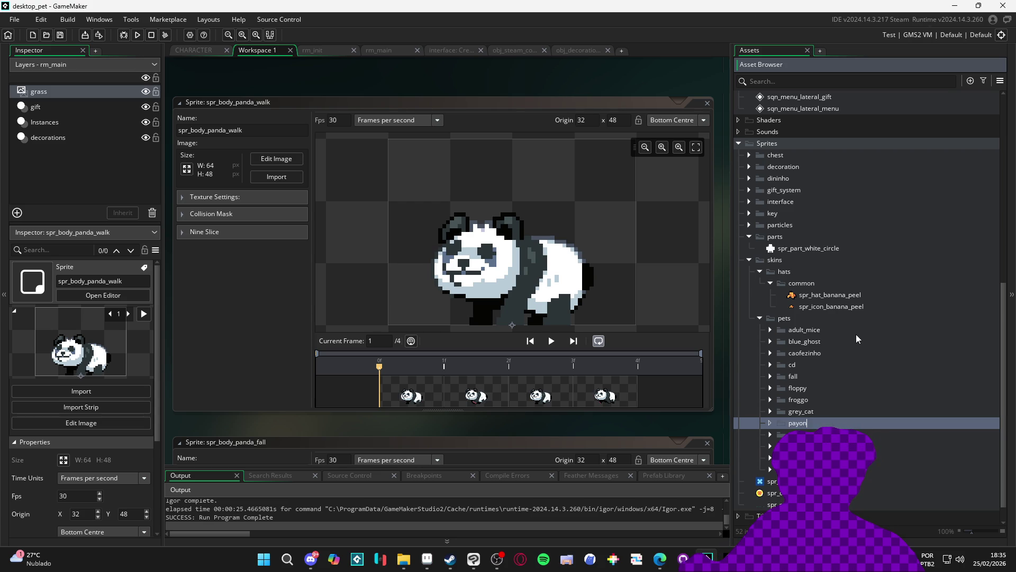
pyautogui.press('Return')
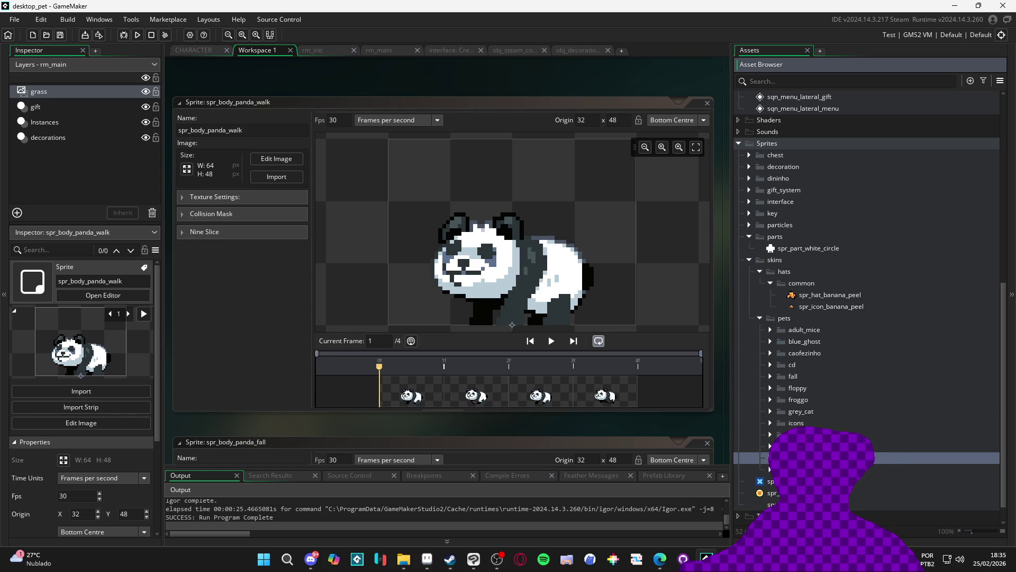
pyautogui.click(772, 481)
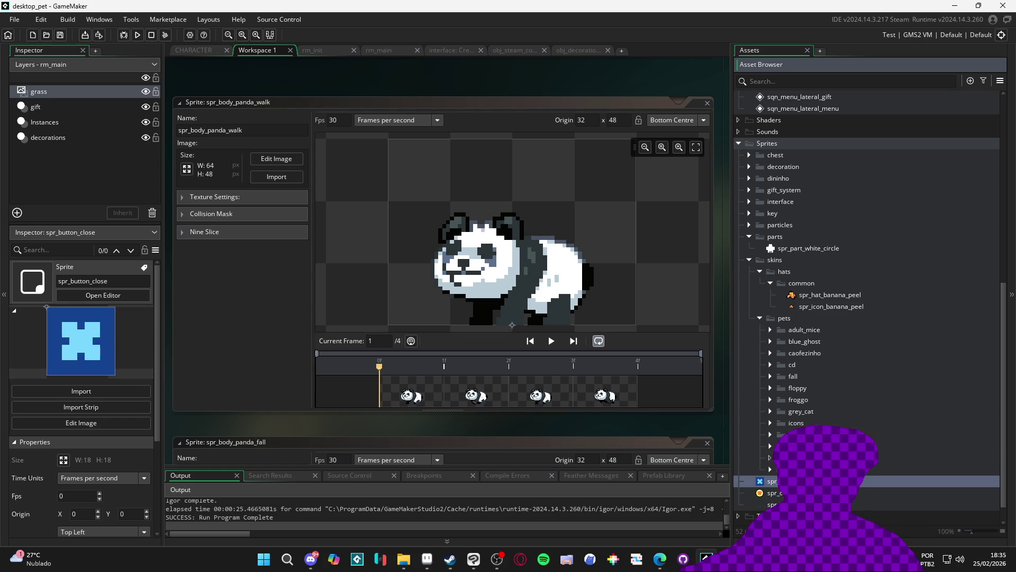
pyautogui.press('super+e')
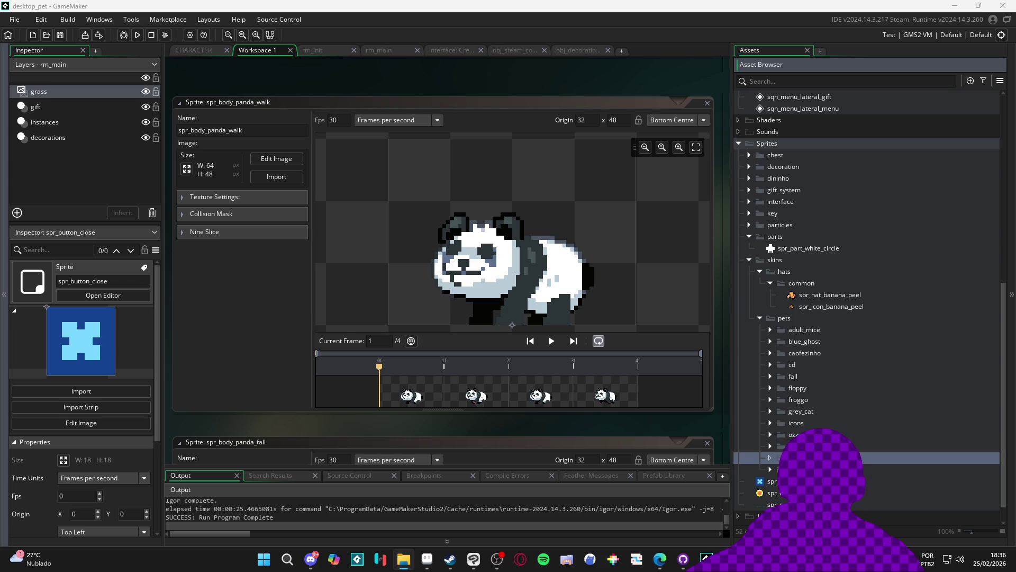
# Expand the pyon folder and look through its preparing-jump, falling, idle1 and jumping sprites.
pyautogui.click(875, 459)
pyautogui.doubleClick(871, 504)
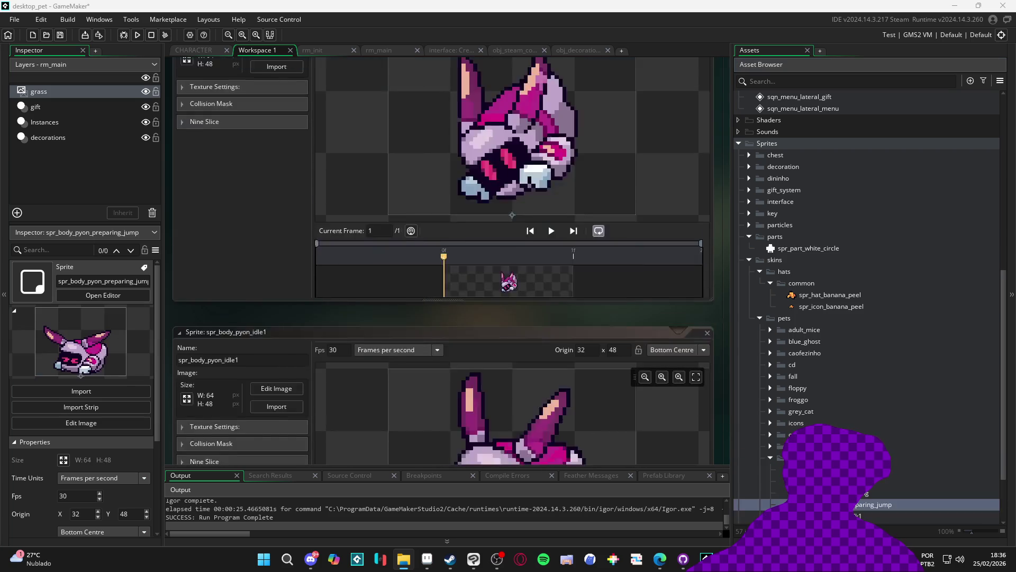
pyautogui.click(868, 469)
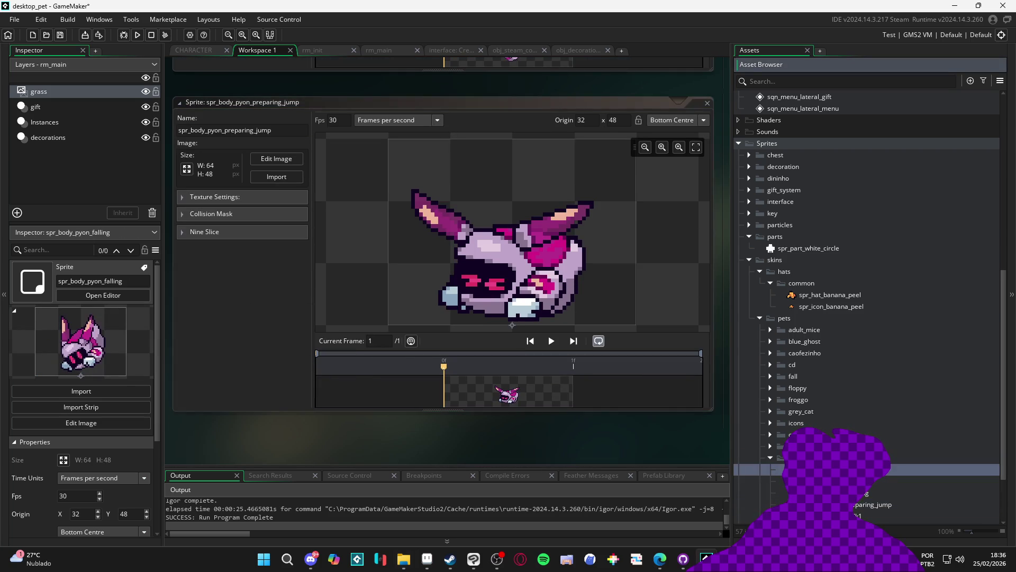
pyautogui.scroll(-1, 690, 455)
pyautogui.scroll(-1, 758, 516)
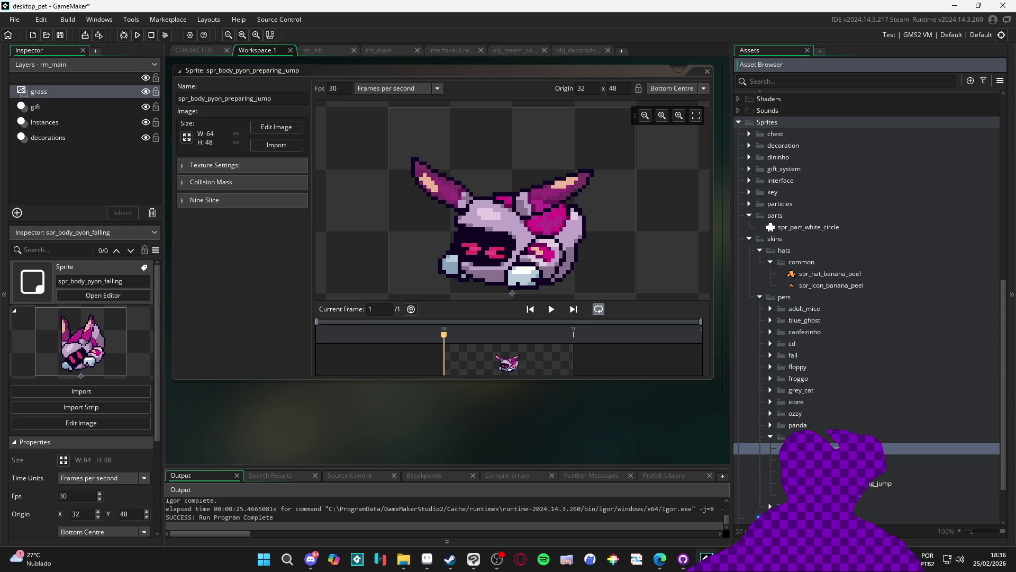
pyautogui.click(879, 460)
pyautogui.click(866, 472)
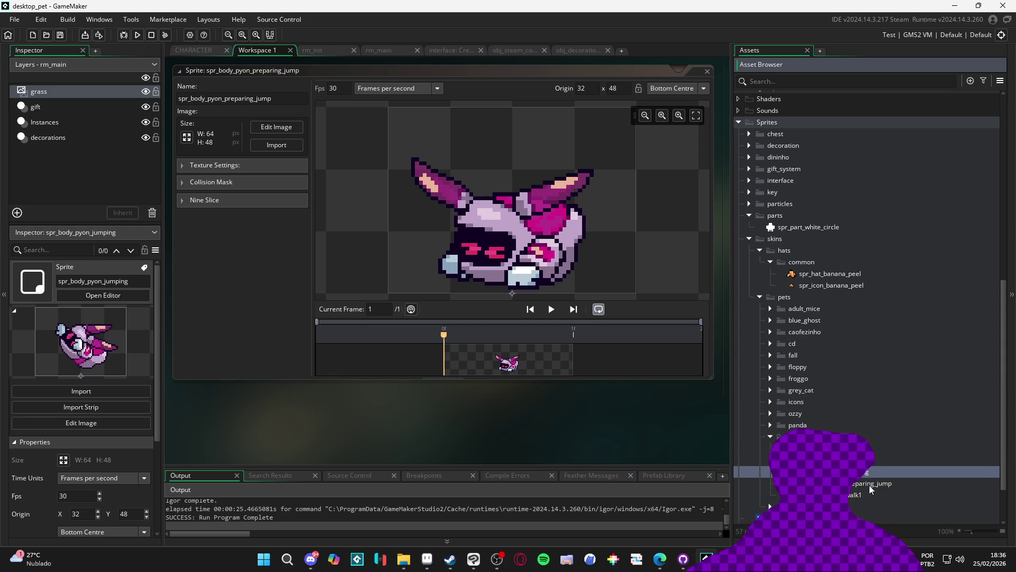
pyautogui.click(873, 448)
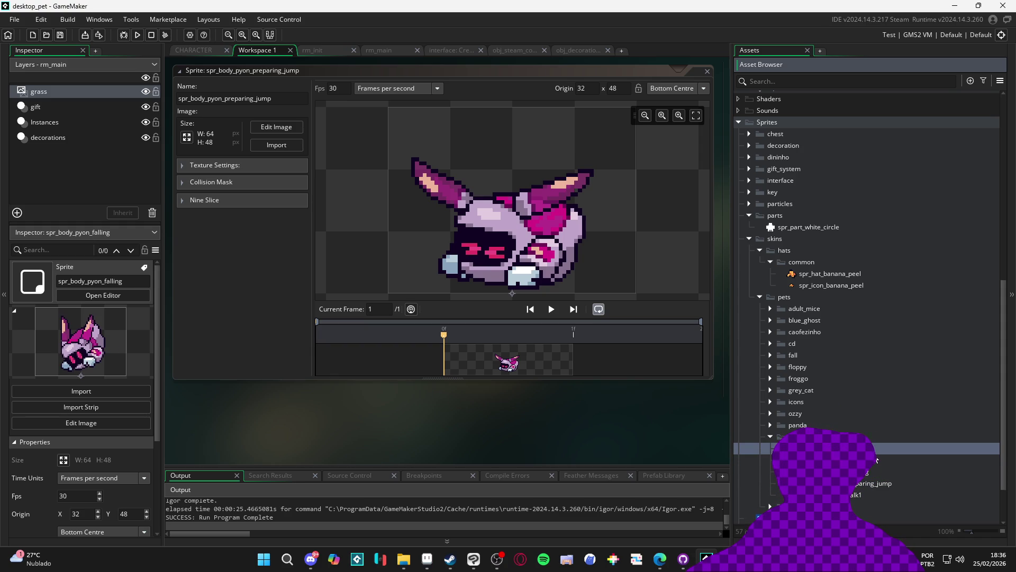
pyautogui.click(868, 473)
# Rename spr_body_pyon_preparing_jump to spr_body_pyon_preparing.
pyautogui.click(868, 474)
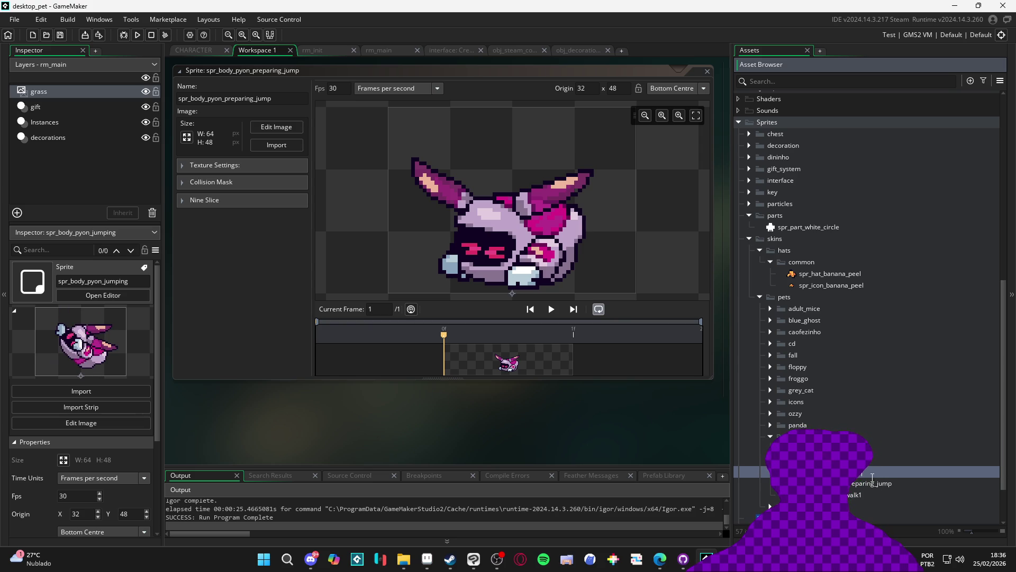
pyautogui.click(891, 488)
pyautogui.click(890, 484)
pyautogui.press('BackSpace')
pyautogui.press('BackSpace')
pyautogui.press('BackSpace')
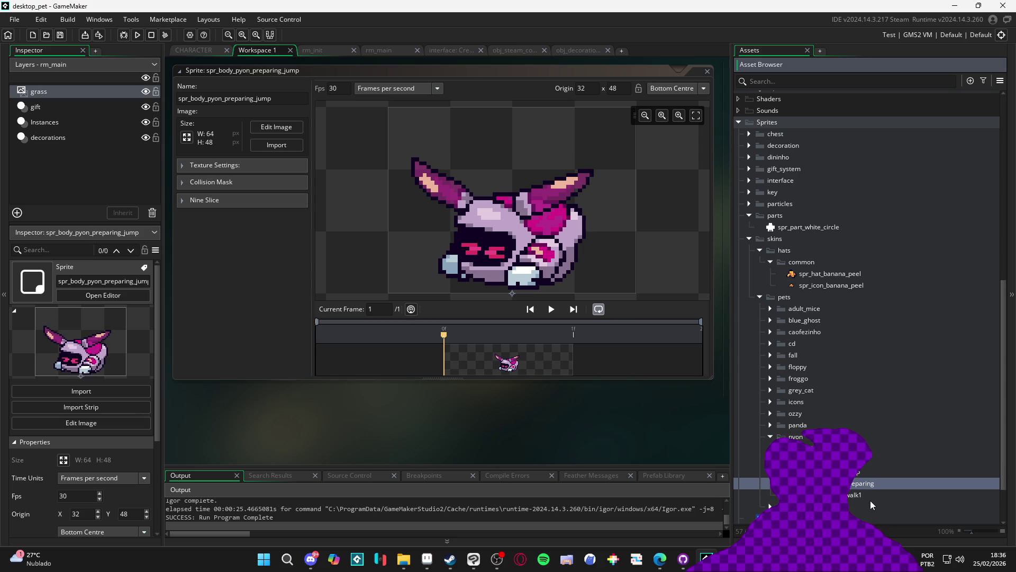
pyautogui.press('Return')
pyautogui.click(862, 462)
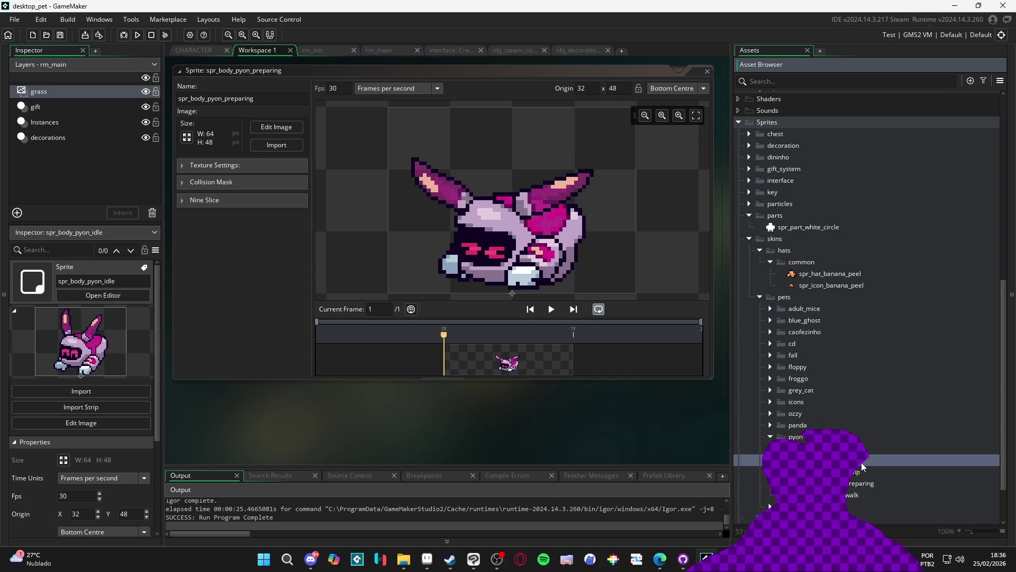
# Import pyon idle1–4 from characters/payon into spr_body_pyon_idle.
pyautogui.doubleClick(862, 462)
pyautogui.click(279, 178)
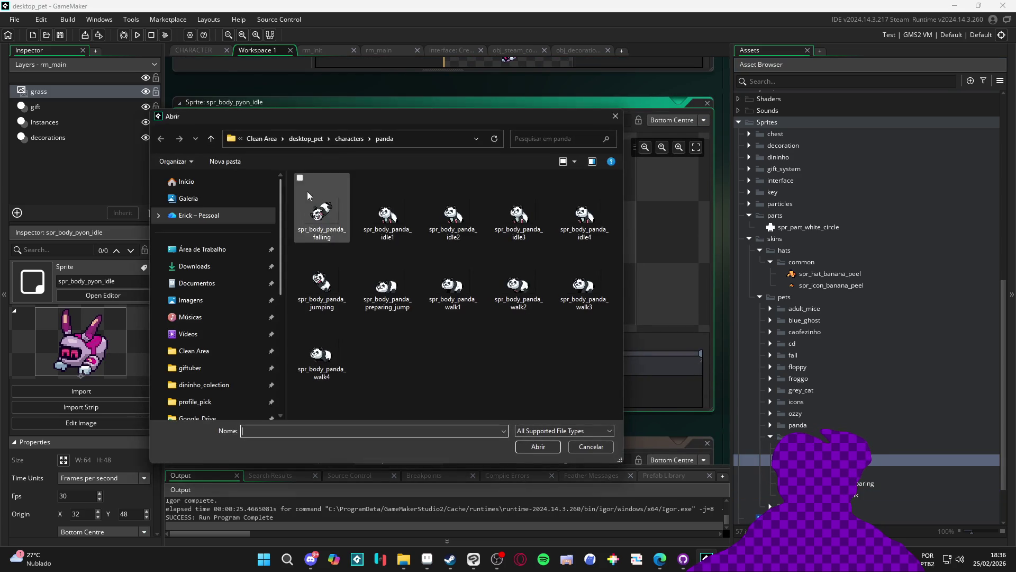
pyautogui.click(350, 138)
pyautogui.doubleClick(342, 323)
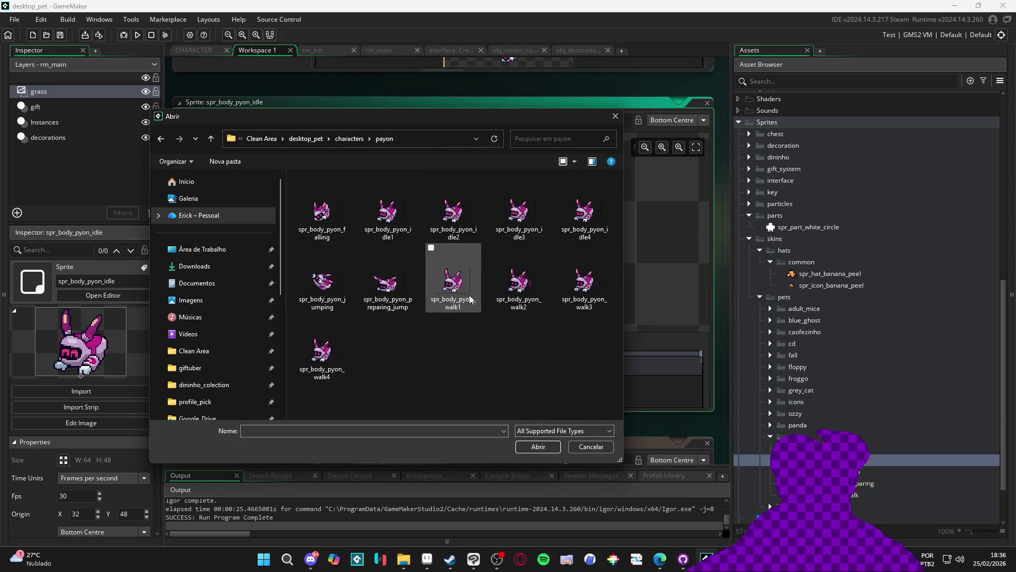
pyautogui.click(382, 219)
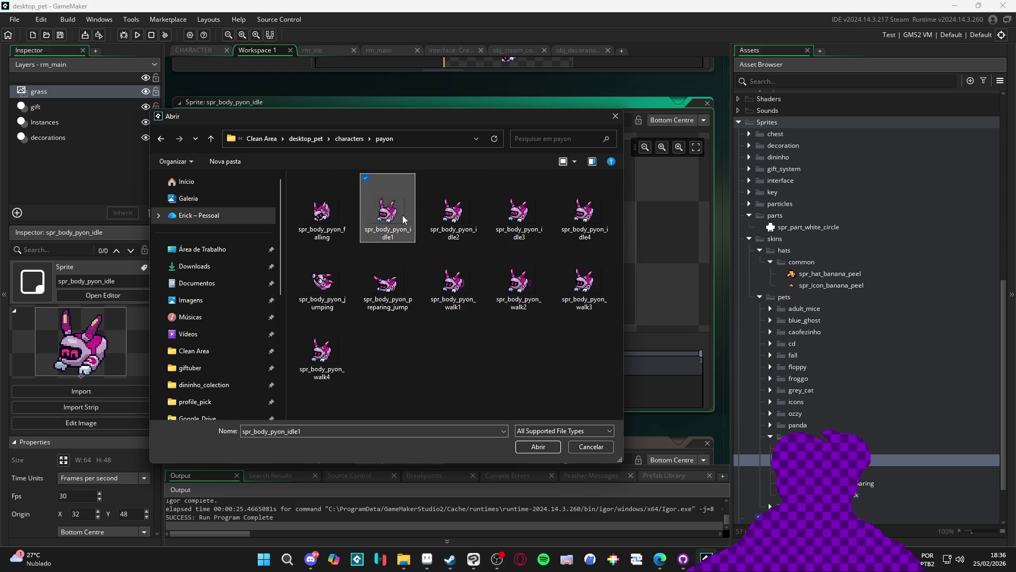
pyautogui.keyDown('shift'); pyautogui.click(582, 222); pyautogui.keyUp('shift')
pyautogui.click(538, 447)
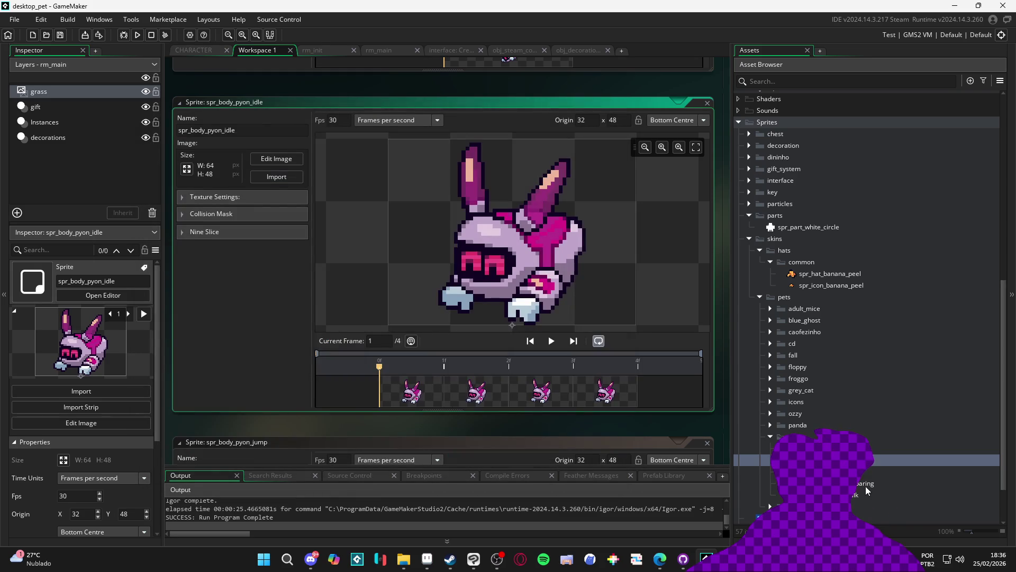
# Import the four pyon walk frames into spr_body_pyon_walk.
pyautogui.doubleClick(868, 484)
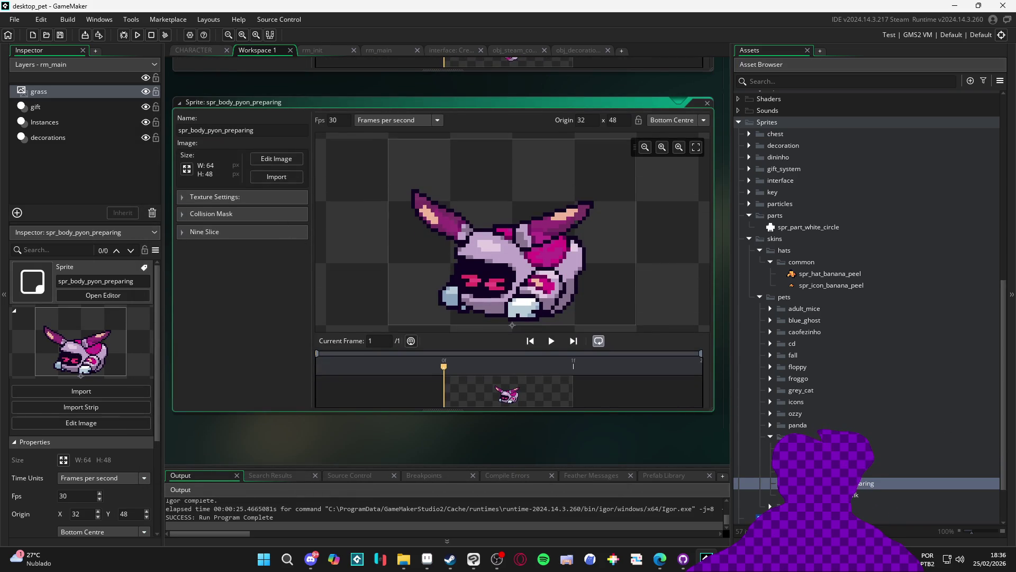
pyautogui.doubleClick(857, 495)
pyautogui.click(281, 182)
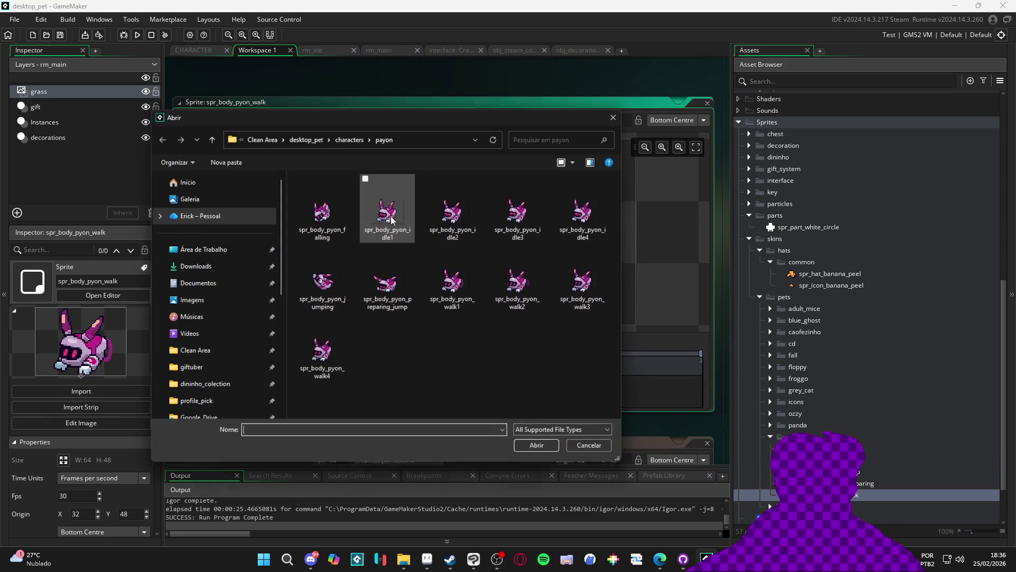
pyautogui.click(452, 281)
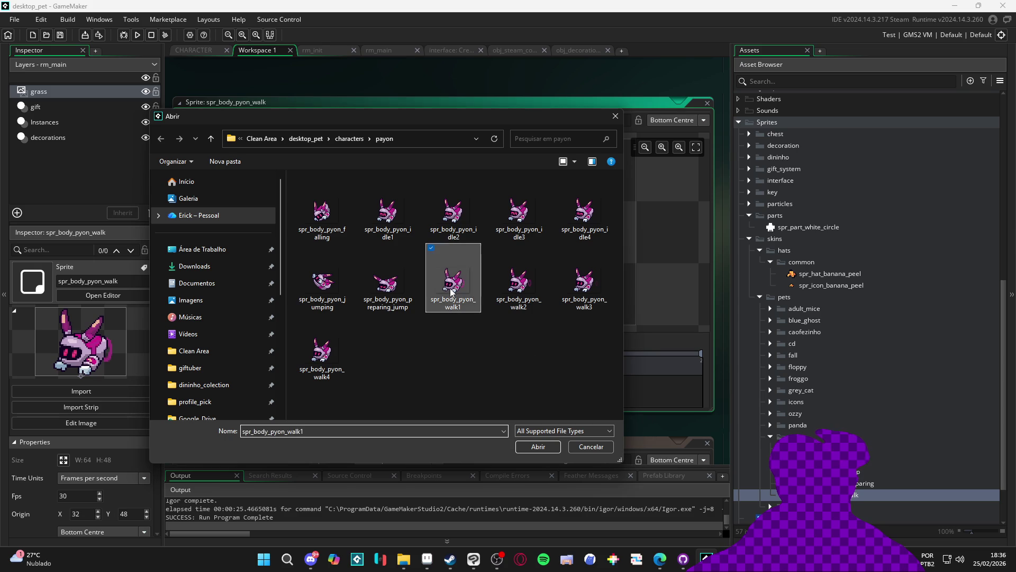
pyautogui.keyDown('shift'); pyautogui.click(322, 349); pyautogui.keyUp('shift')
pyautogui.click(549, 445)
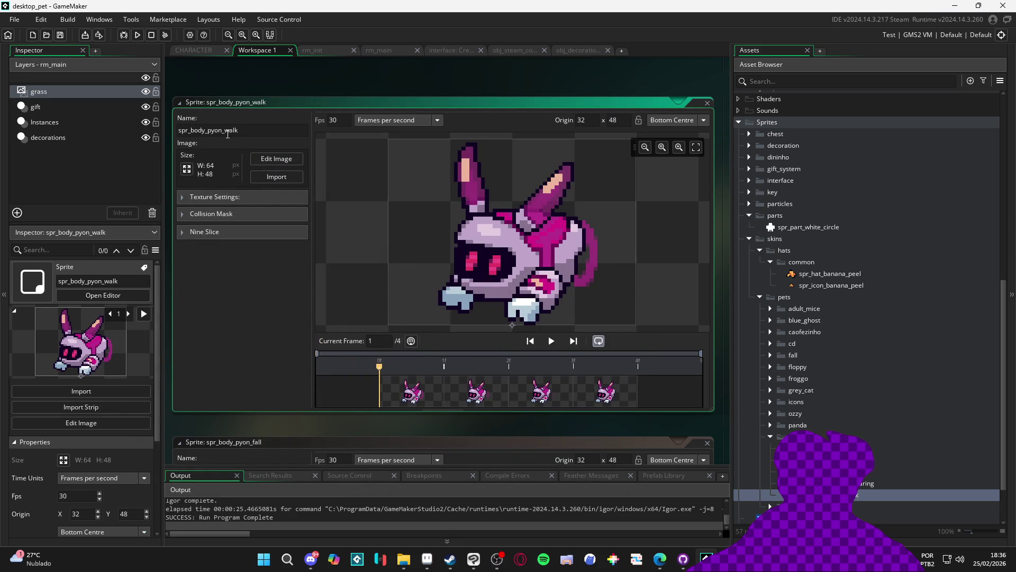
# Change the pet name on line 17 of the CHARACTER Create code from caofezinho to pyon and save.
pyautogui.click(194, 50)
pyautogui.doubleClick(308, 263)
pyautogui.write('pyon')
pyautogui.hotkey('ctrl', 's')
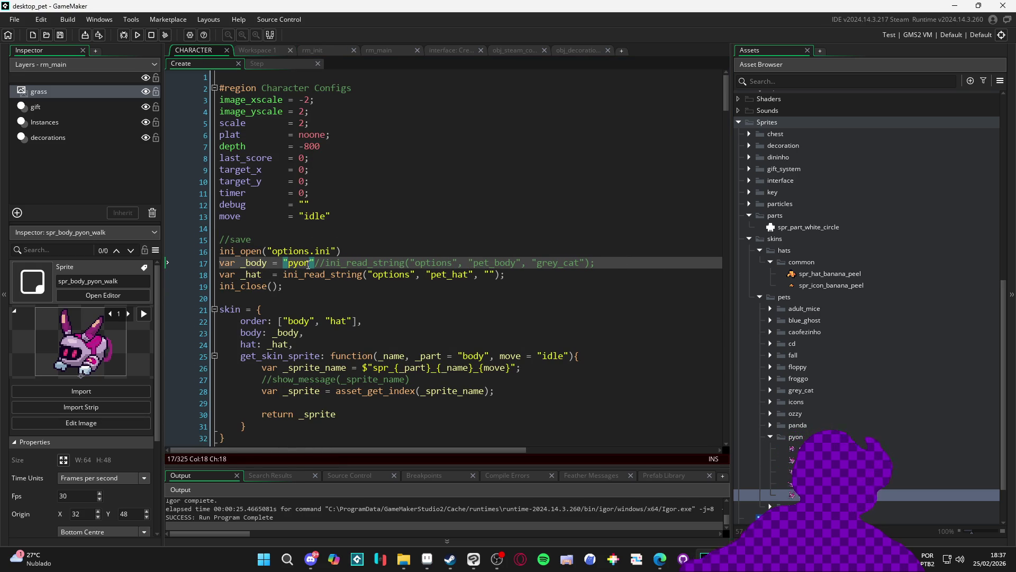
# Duplicate the froggo offset block, rename the copy to pyon, and run the game.
pyautogui.moveTo(724, 110); pyautogui.dragTo(725, 440)
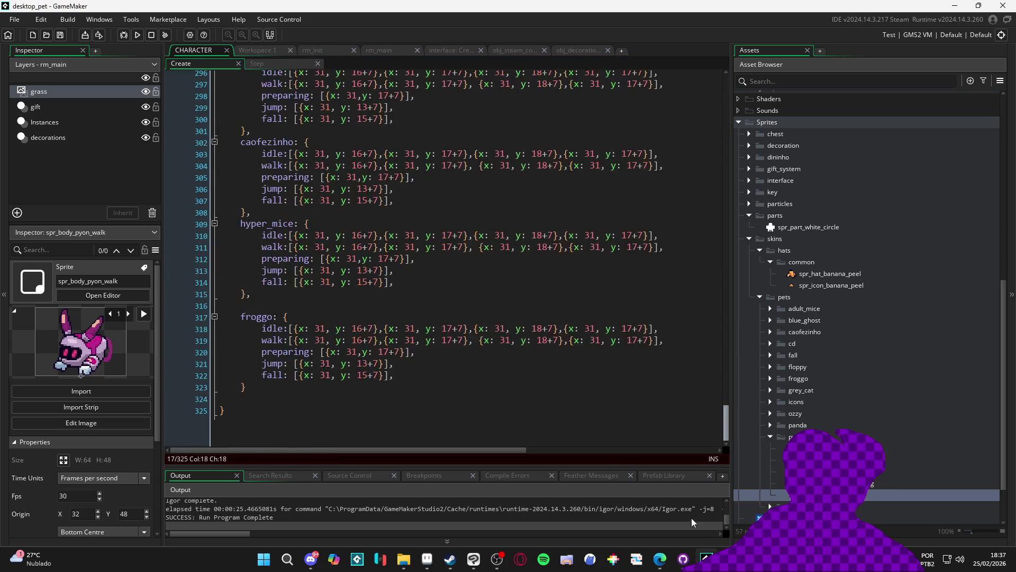
pyautogui.moveTo(313, 408)
pyautogui.mouseDown()
pyautogui.moveTo(248, 397)
pyautogui.moveTo(133, 331)
pyautogui.mouseUp()
pyautogui.hotkey('ctrl', 'd')
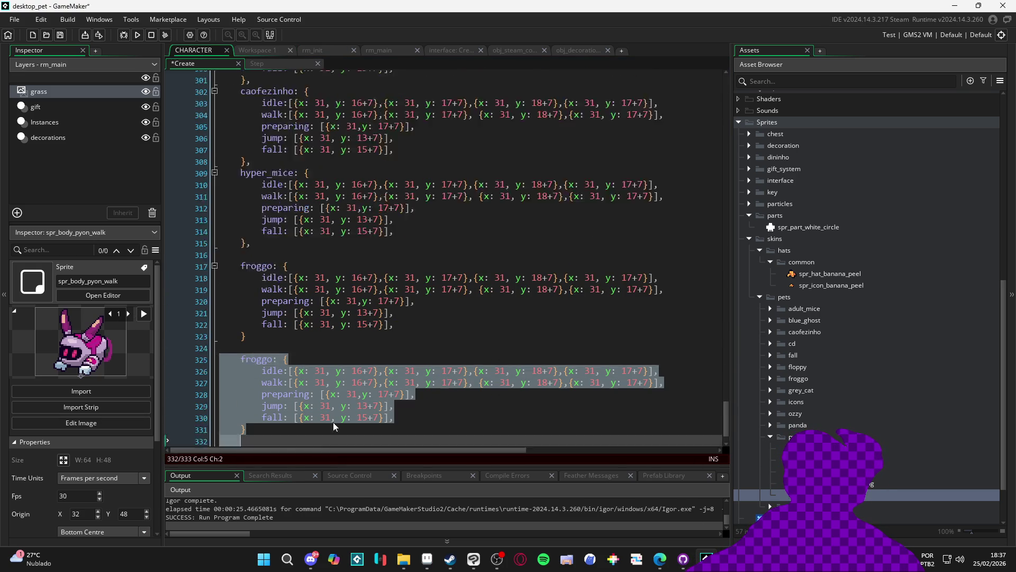
pyautogui.click(260, 339)
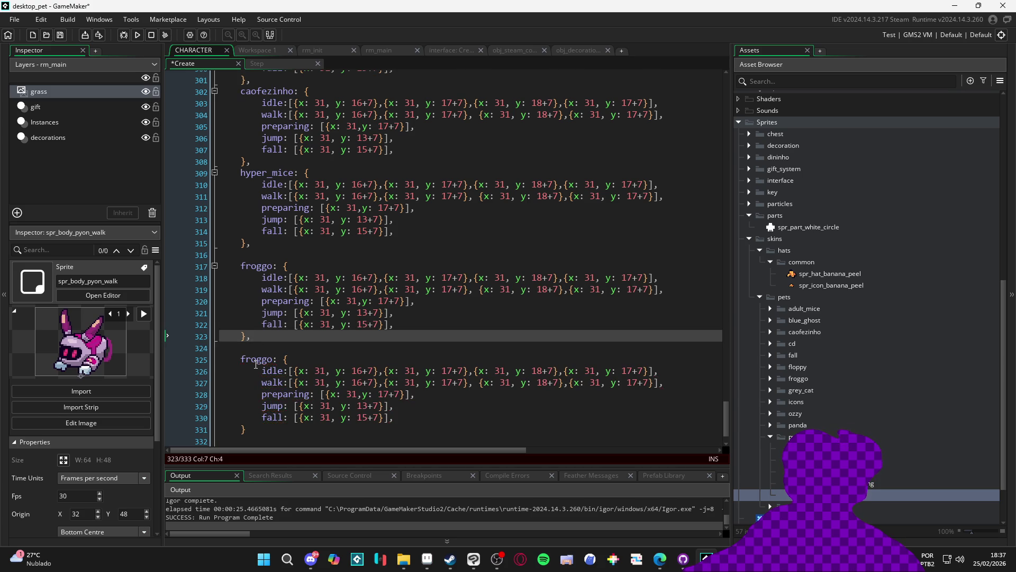
pyautogui.doubleClick(256, 363)
pyautogui.write('pyon')
pyautogui.press('F5')
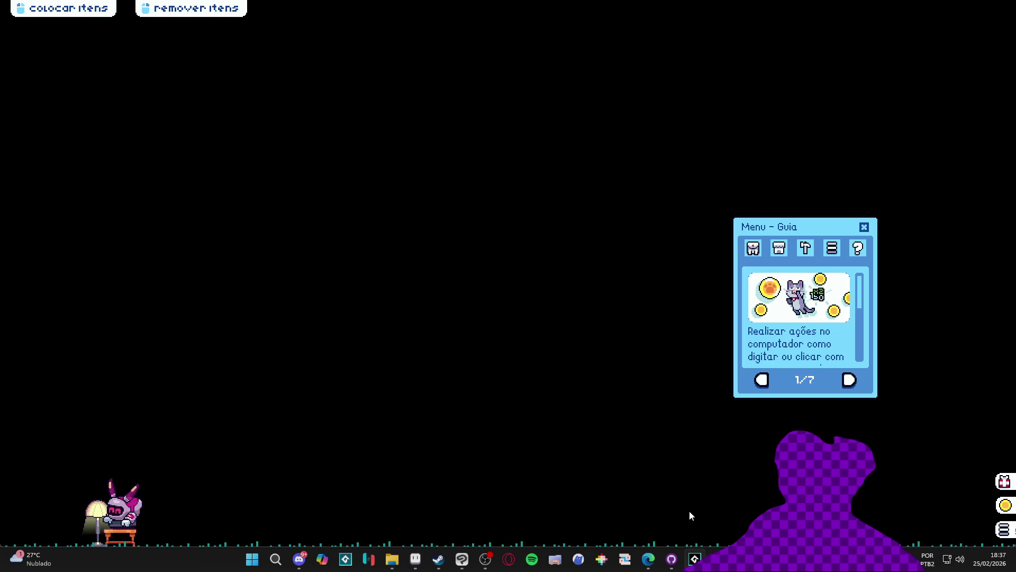
# Close the running pyon test game from its taskbar icon.
pyautogui.click(692, 560)
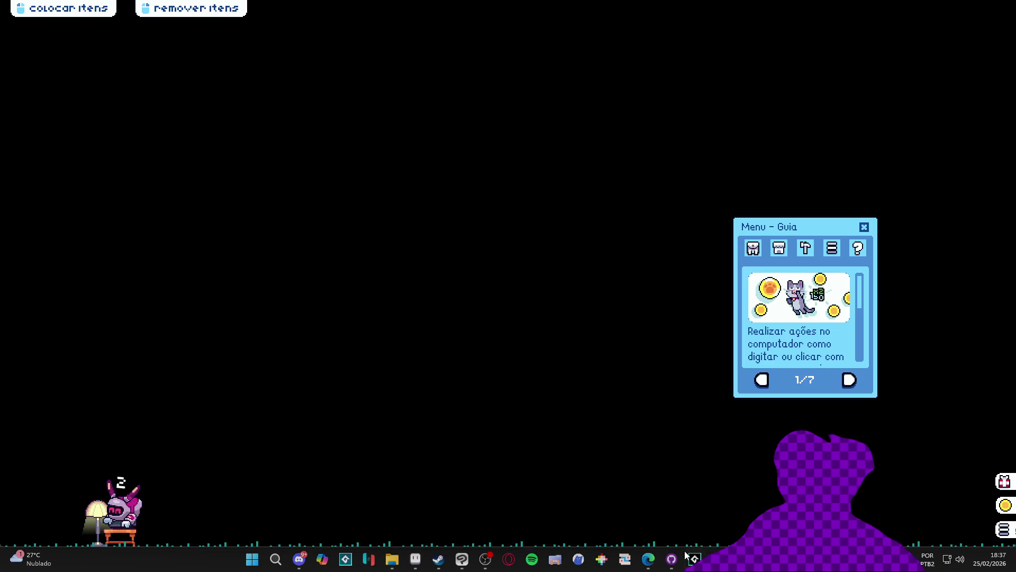
pyautogui.rightClick(690, 562)
pyautogui.click(683, 529)
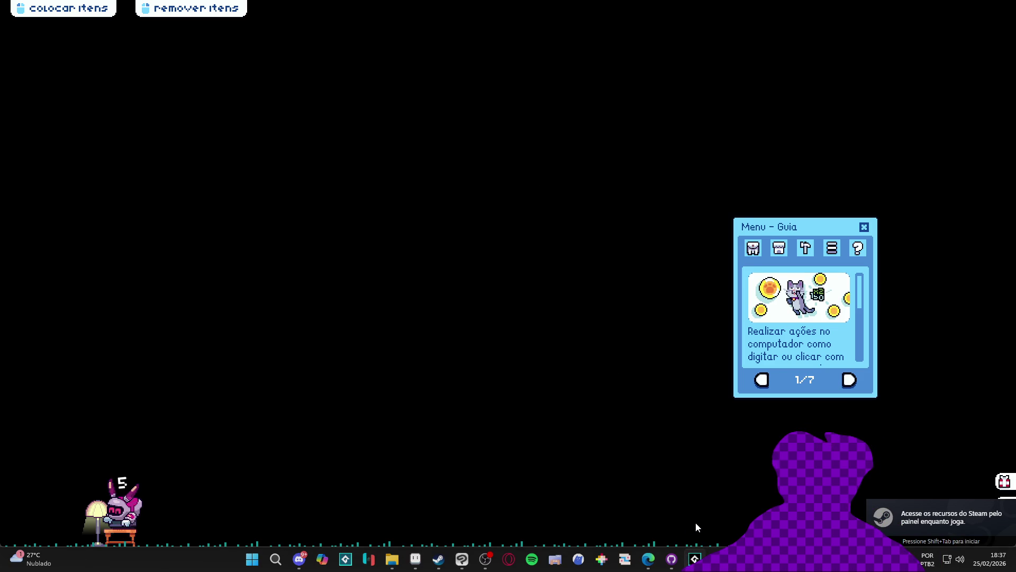
pyautogui.rightClick(695, 559)
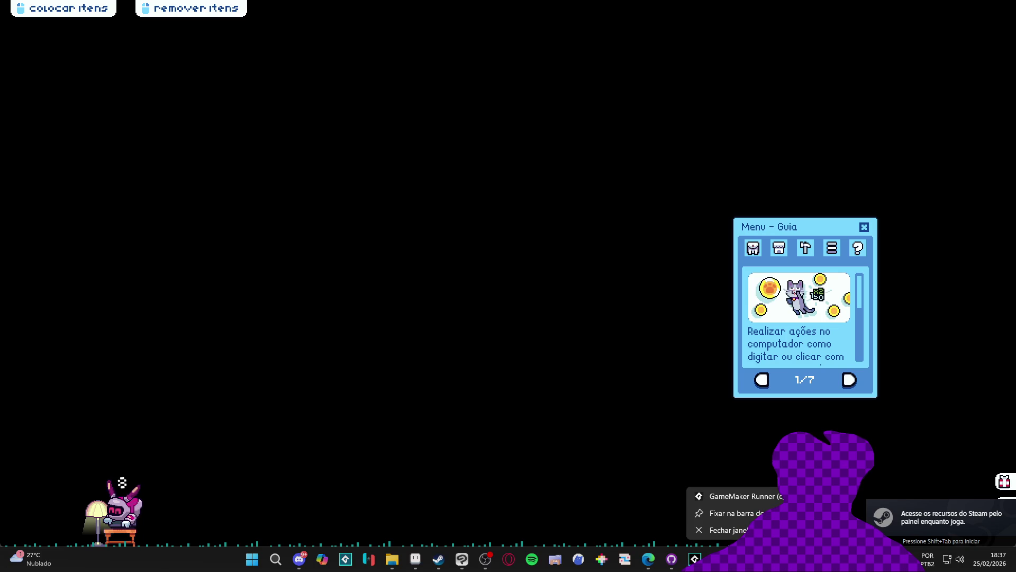
pyautogui.click(725, 529)
pyautogui.click(582, 298)
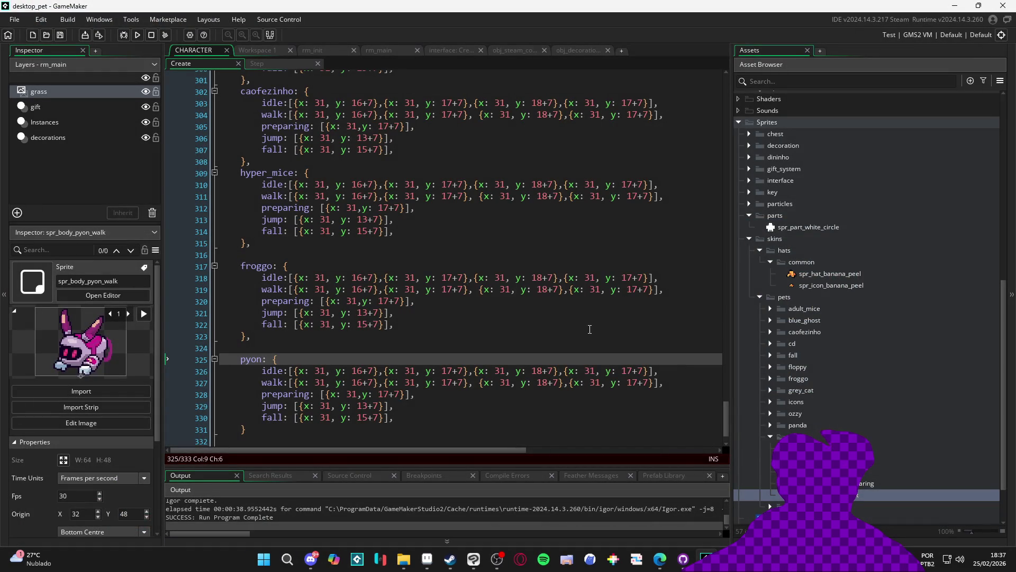
# Return to the CHARACTER code and collapse the pyon sprite group.
pyautogui.click(590, 327)
pyautogui.click(579, 337)
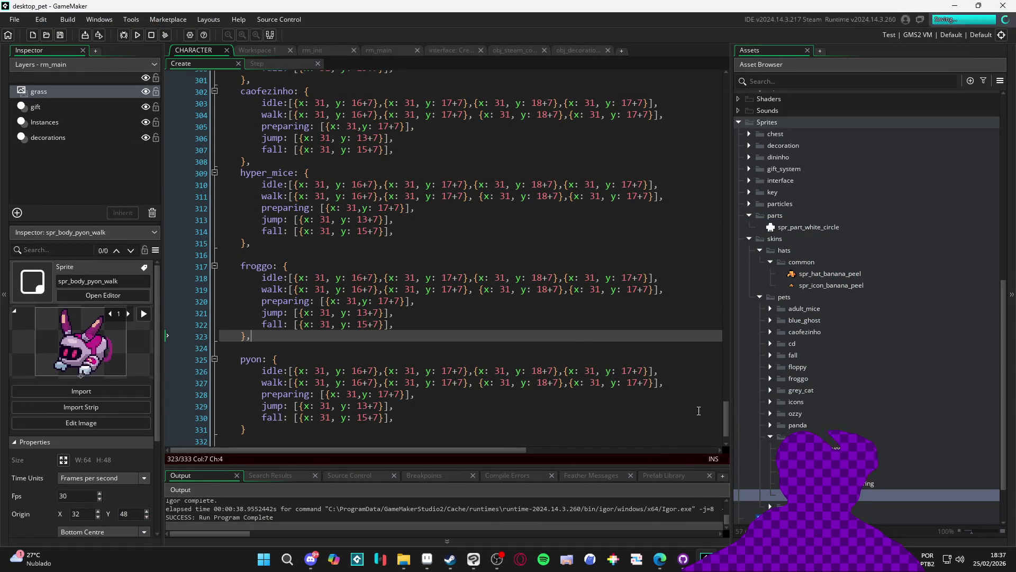
pyautogui.scroll(-1, 829, 440)
pyautogui.click(773, 417)
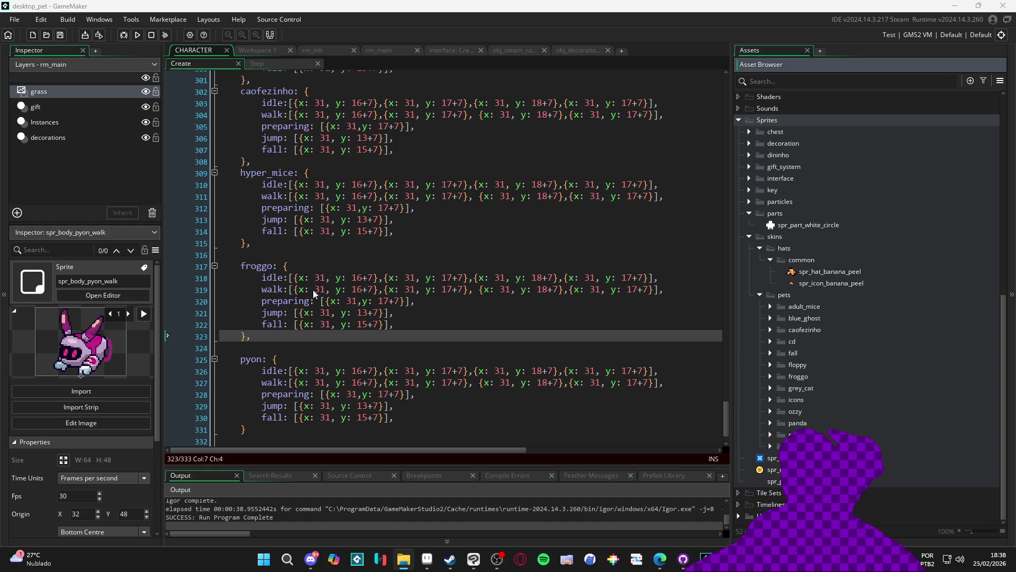
# Create a group named pokio inside pets, then bring up the export batch file.
pyautogui.rightClick(799, 295)
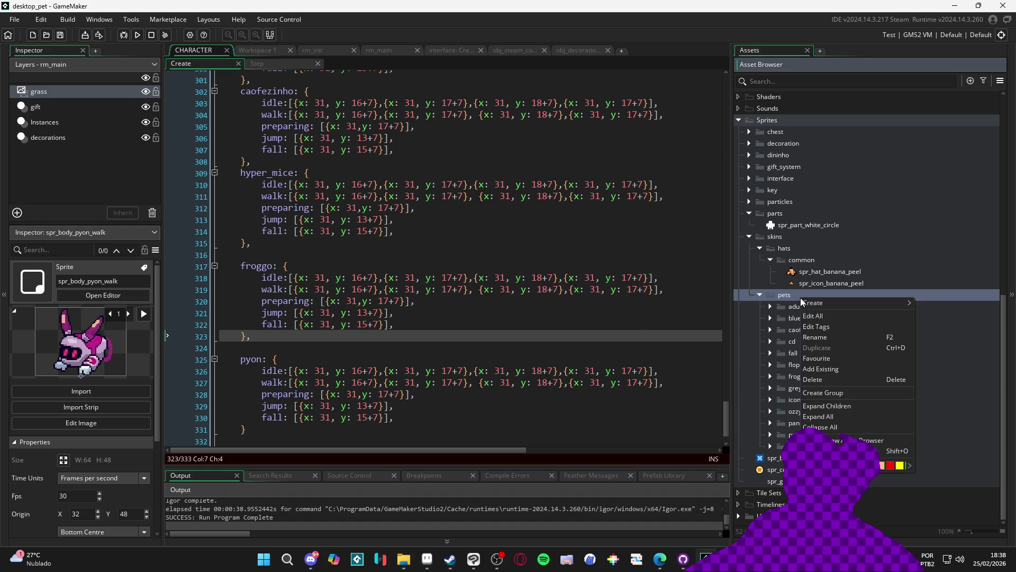
pyautogui.click(822, 393)
pyautogui.write('pokio')
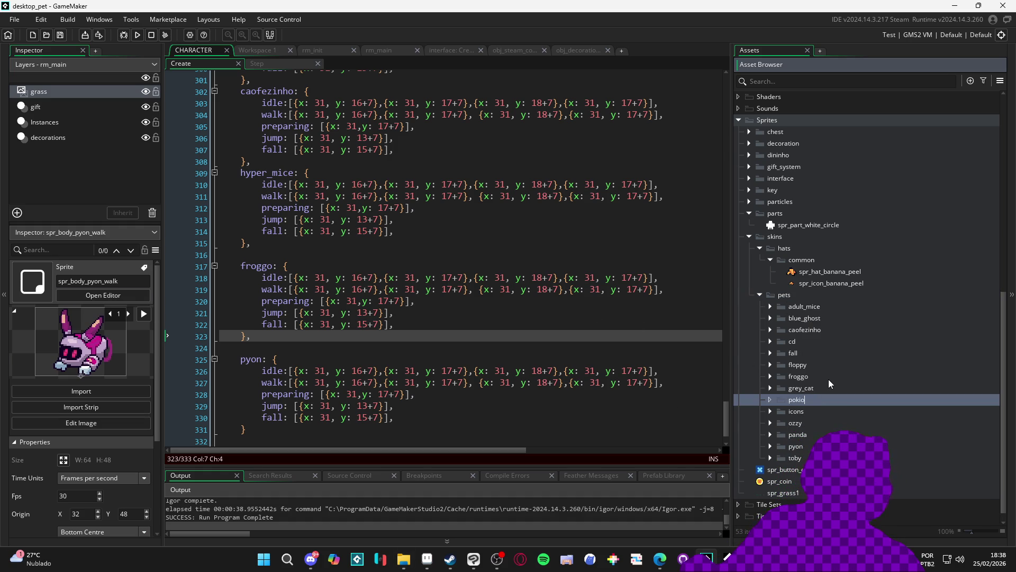
pyautogui.press('Return')
pyautogui.press('super+e')
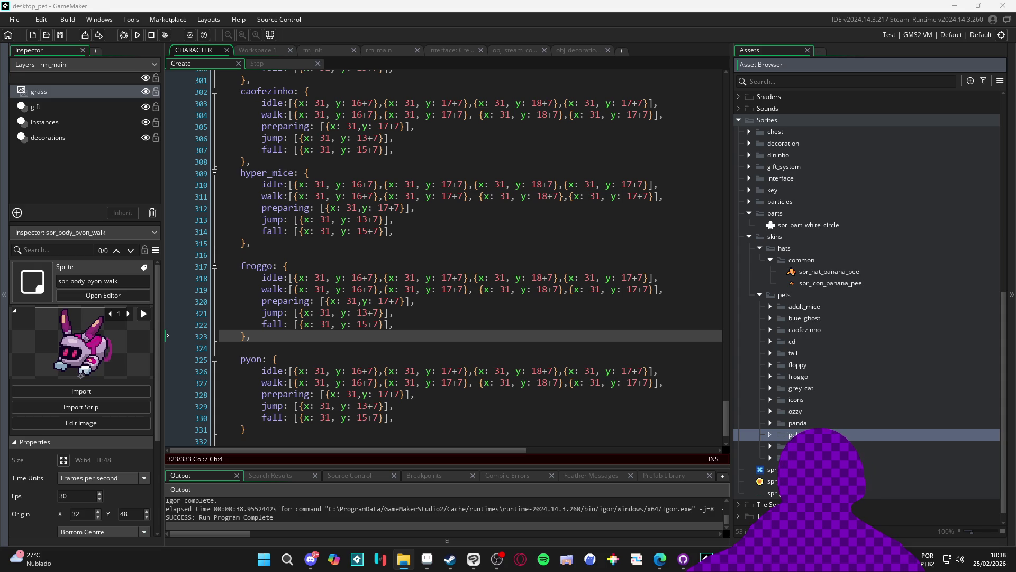
pyautogui.hotkey('alt', 'Tab')
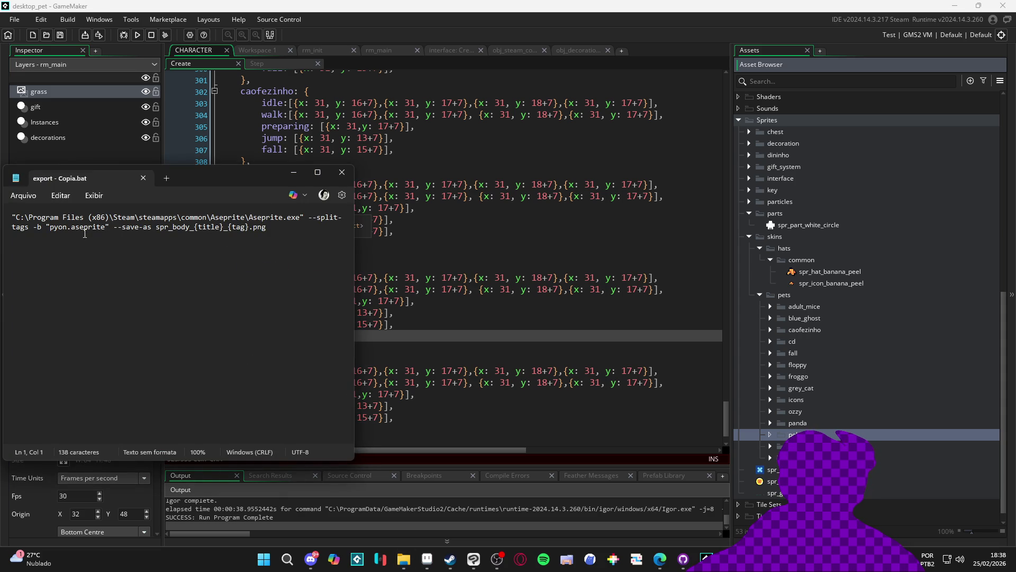
# Change pyon.aseprite to poki.aseprite in export - Copia.bat and close it.
pyautogui.press('Delete')
pyautogui.press('Delete')
pyautogui.press('Delete')
pyautogui.write('oki')
pyautogui.click(342, 172)
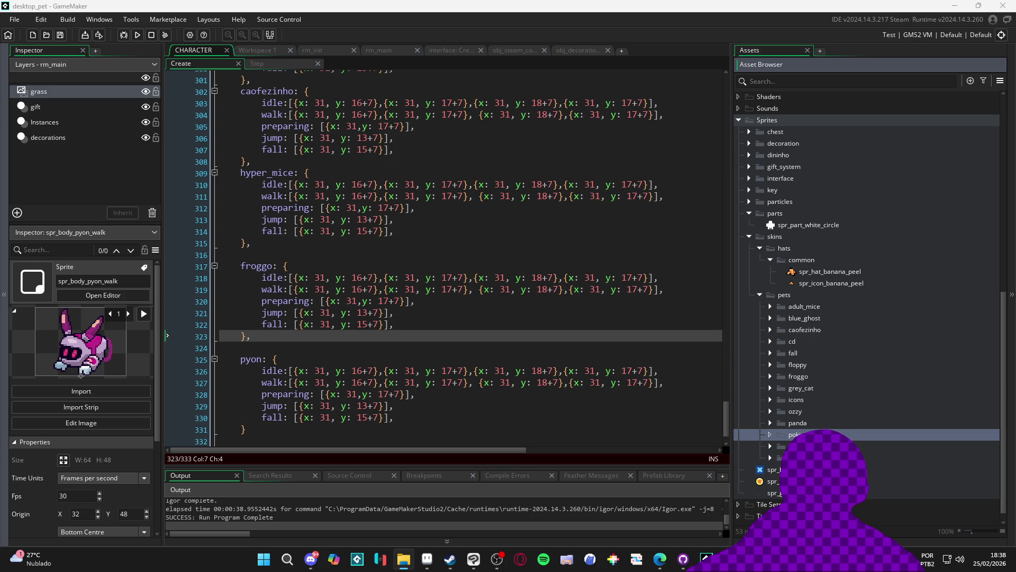
pyautogui.click(426, 565)
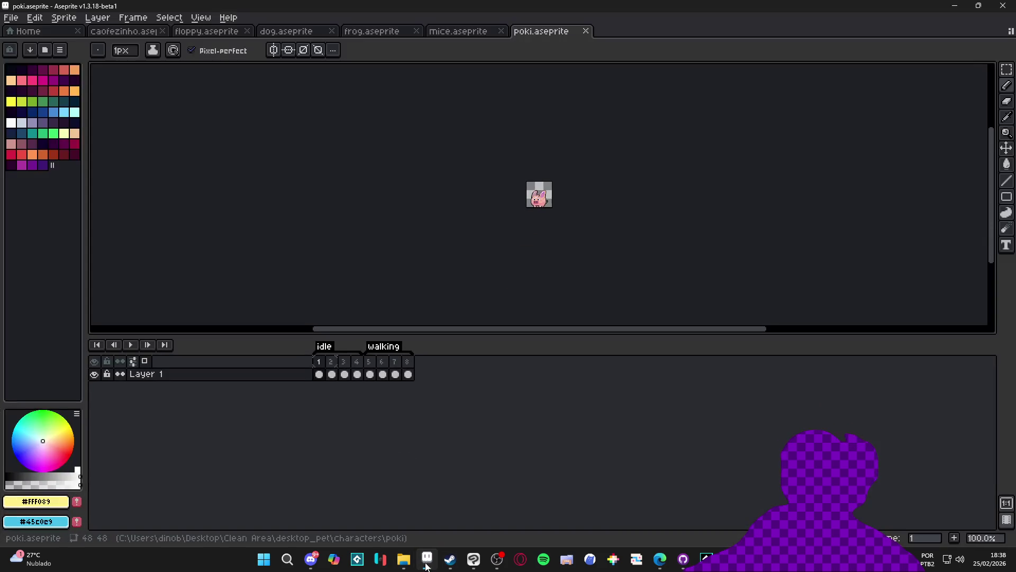
# Zoom in and play, then stop, the poki idle and walking animation in Aseprite.
pyautogui.press('+')
pyautogui.press('+')
pyautogui.press('+')
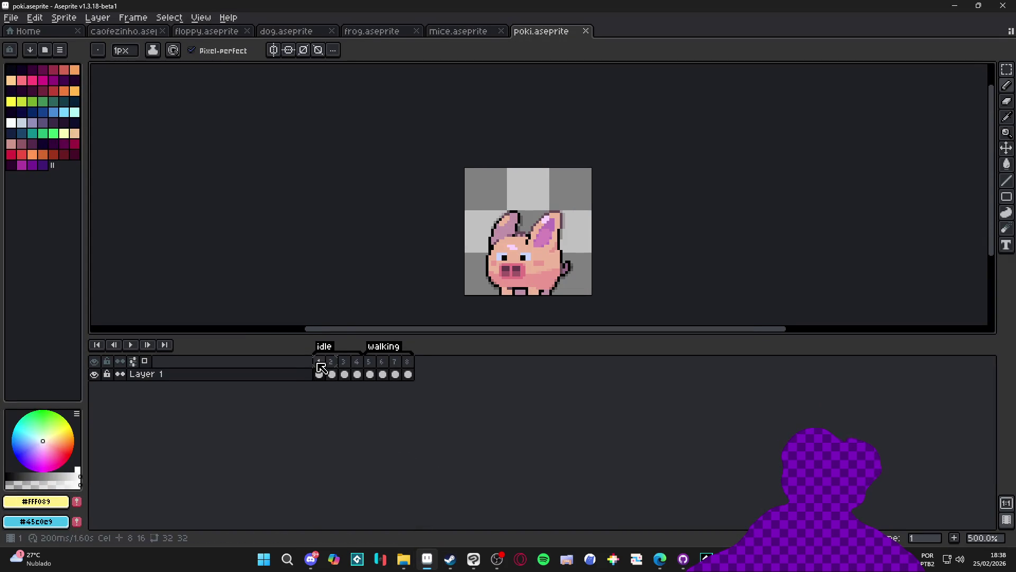
pyautogui.click(131, 345)
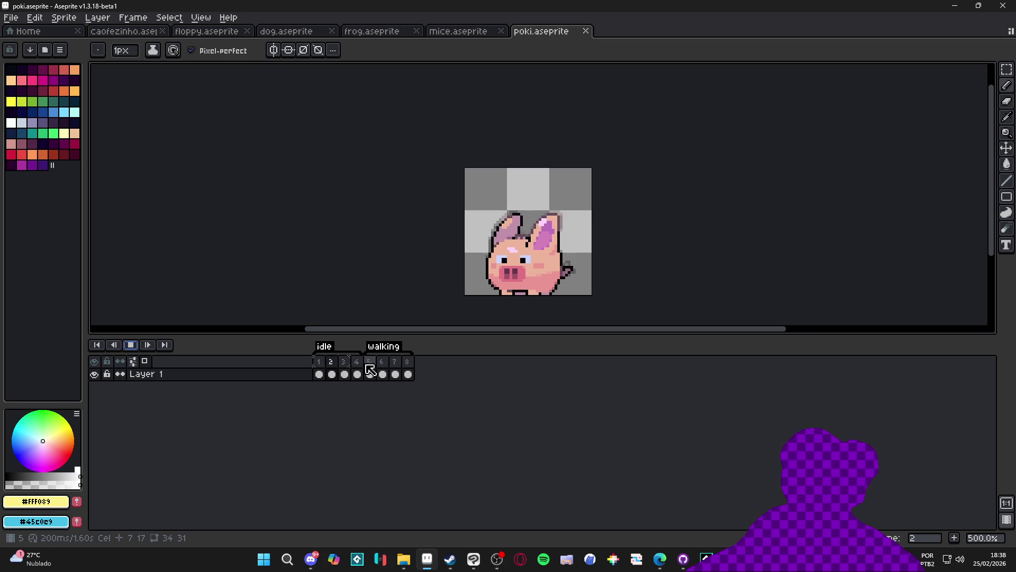
pyautogui.click(135, 347)
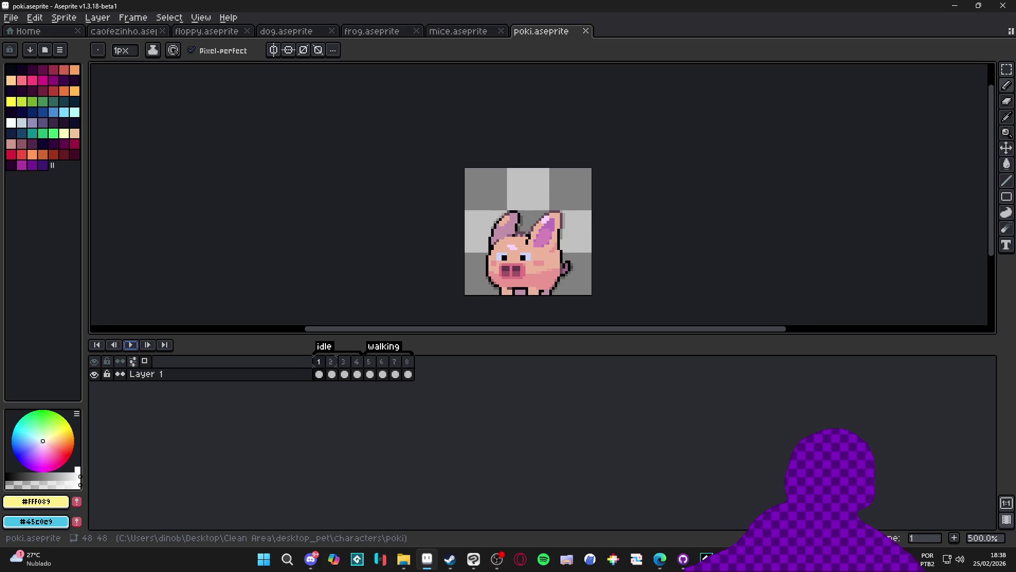
pyautogui.hotkey('alt', 'Tab')
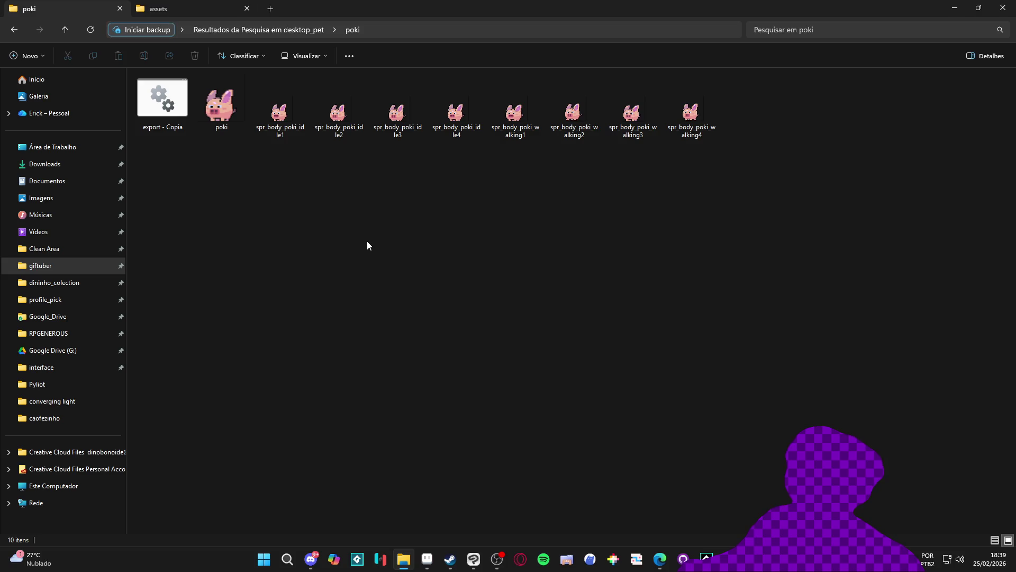
# Navigate back twice to the desktop_pet folder and clear the selection.
pyautogui.click(13, 31)
pyautogui.click(13, 32)
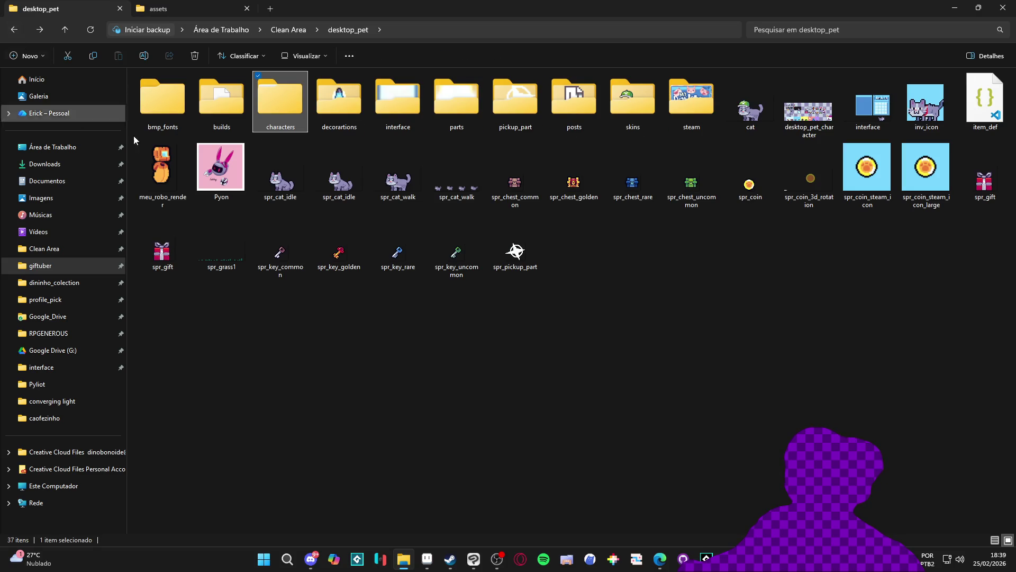
pyautogui.click(666, 417)
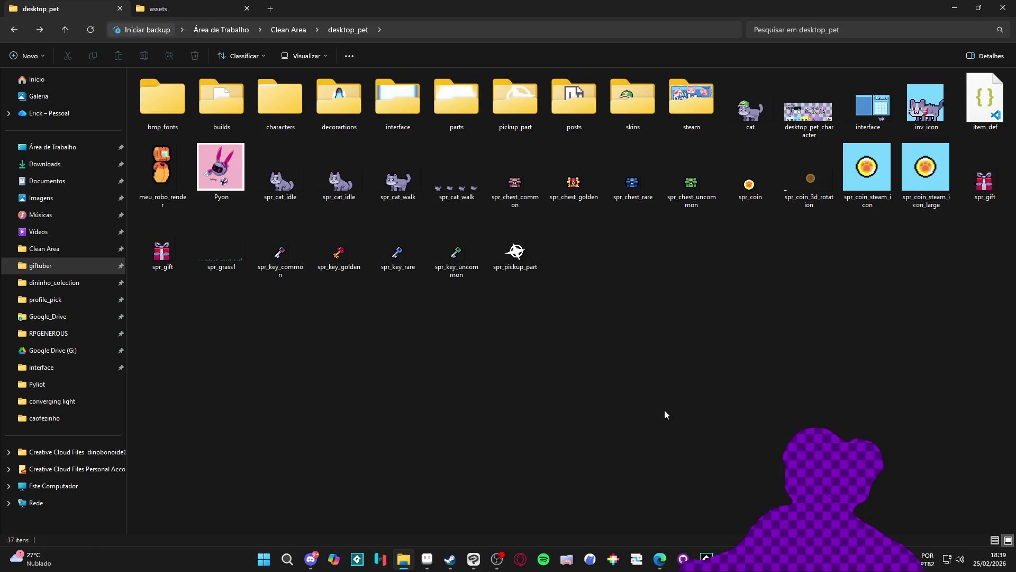
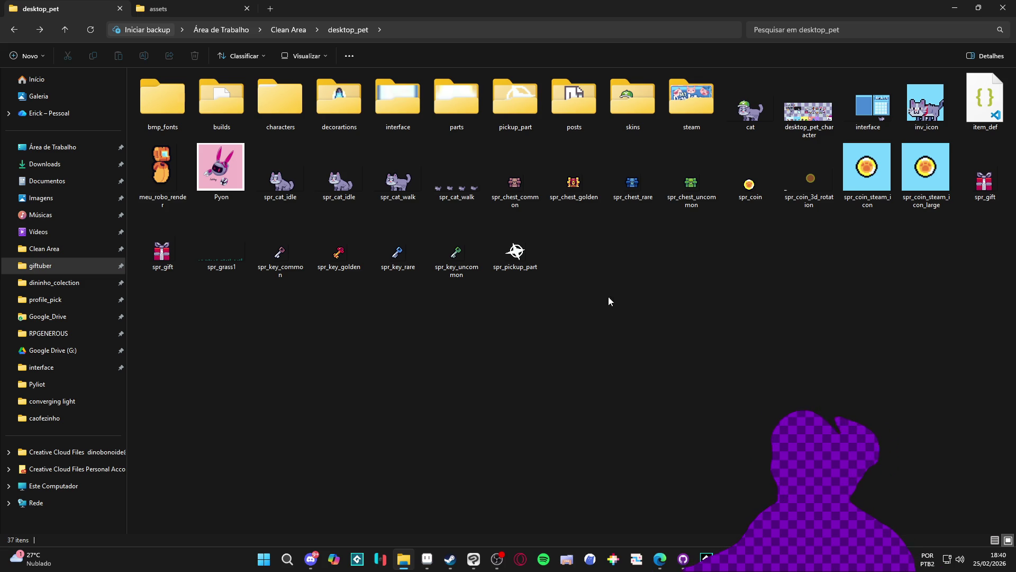
# Close the poki, mice, frog, dog and floppy files in Aseprite, leaving only caofezinho.aseprite open.
pyautogui.click(424, 563)
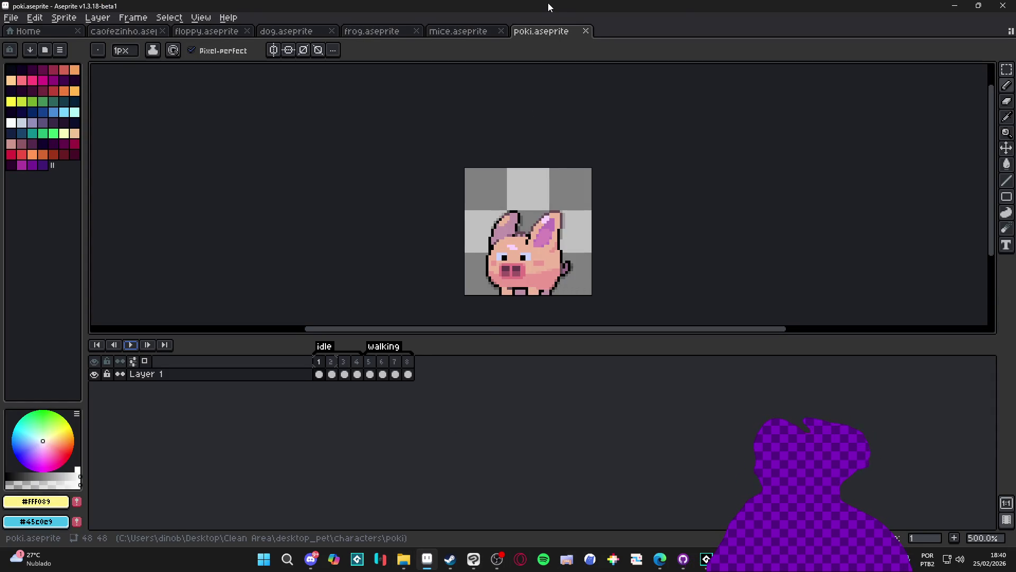
pyautogui.click(586, 31)
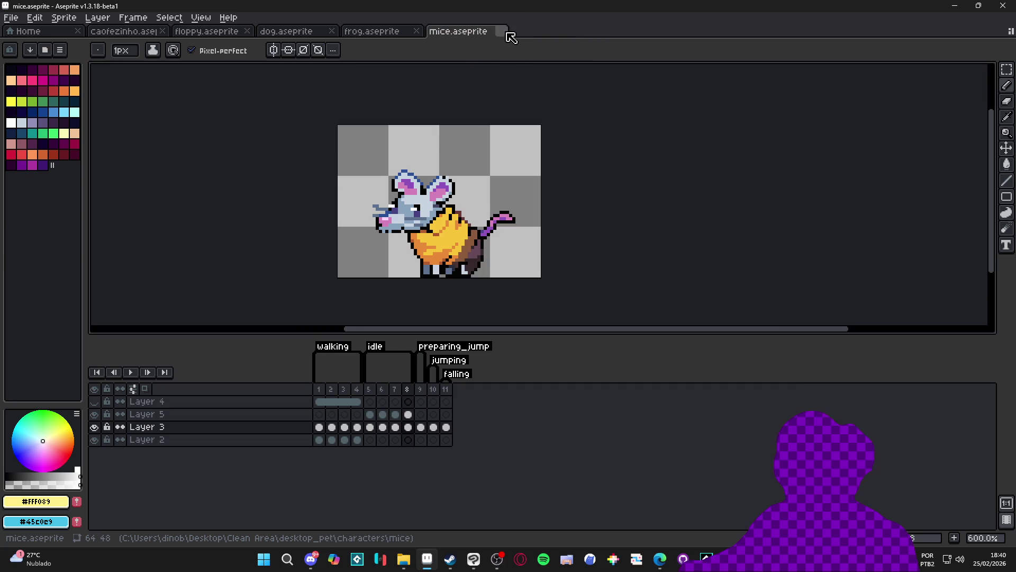
pyautogui.click(502, 31)
pyautogui.click(417, 31)
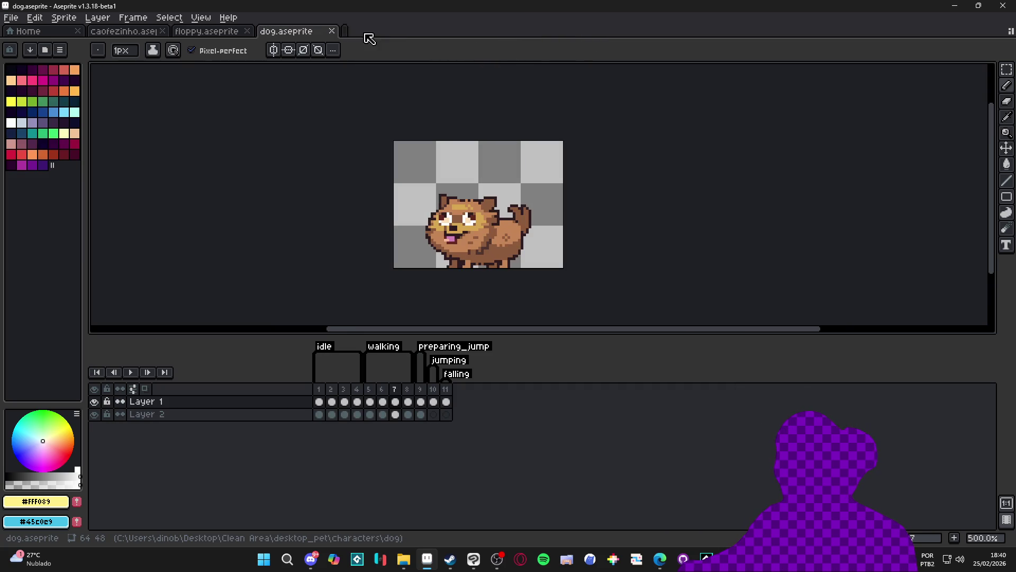
pyautogui.click(332, 31)
pyautogui.click(248, 32)
pyautogui.click(248, 31)
pyautogui.hotkey('alt', 'Tab')
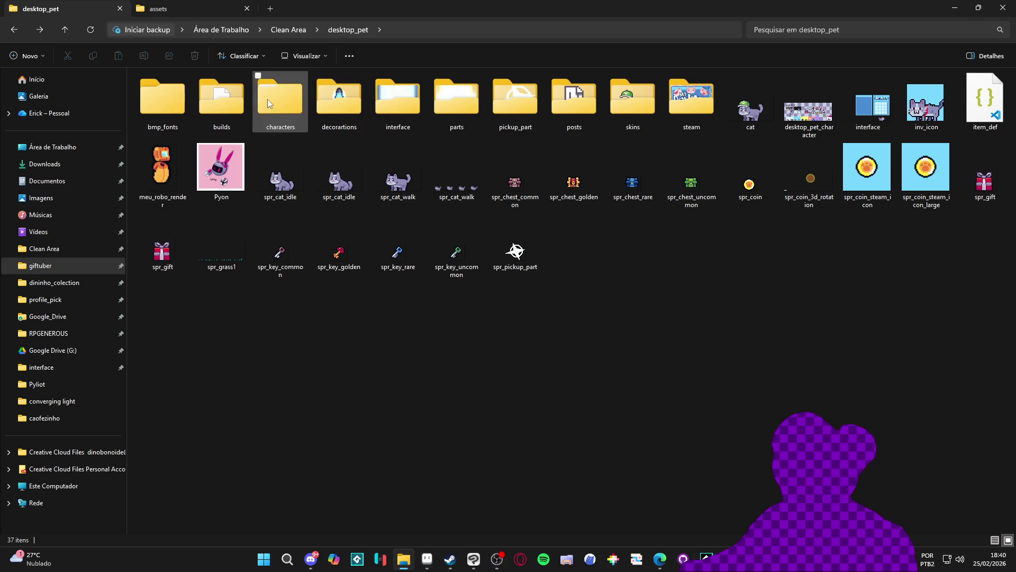
# Copy the 'export - Copia' batch file from the ozzy folder into the sakura character folder.
pyautogui.doubleClick(268, 100)
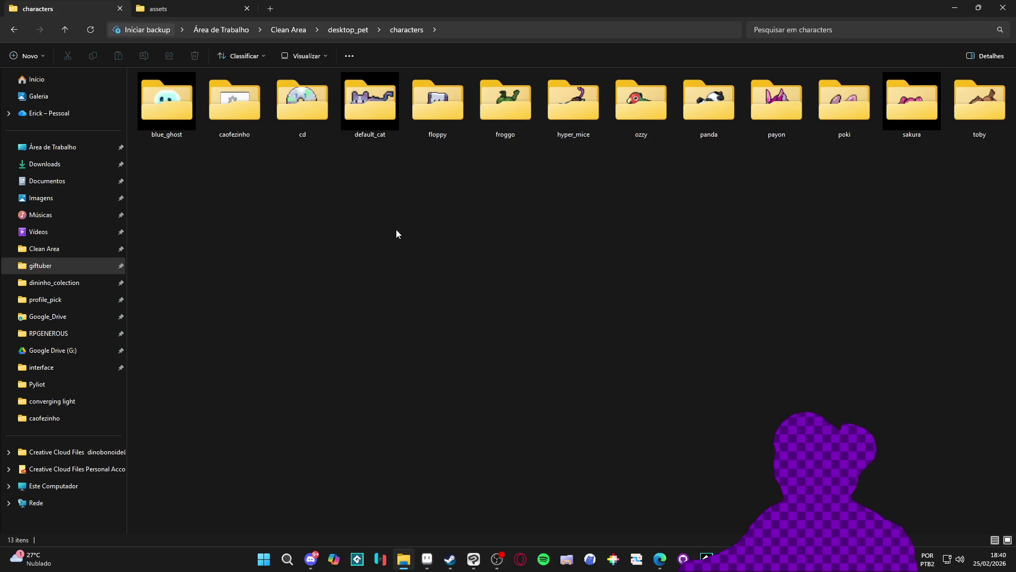
pyautogui.doubleClick(911, 100)
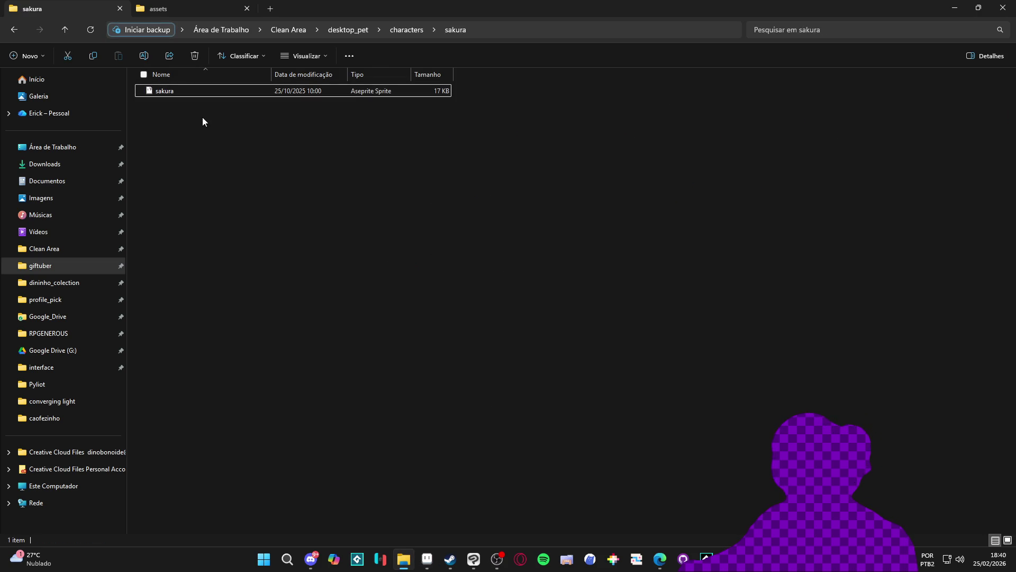
pyautogui.click(405, 33)
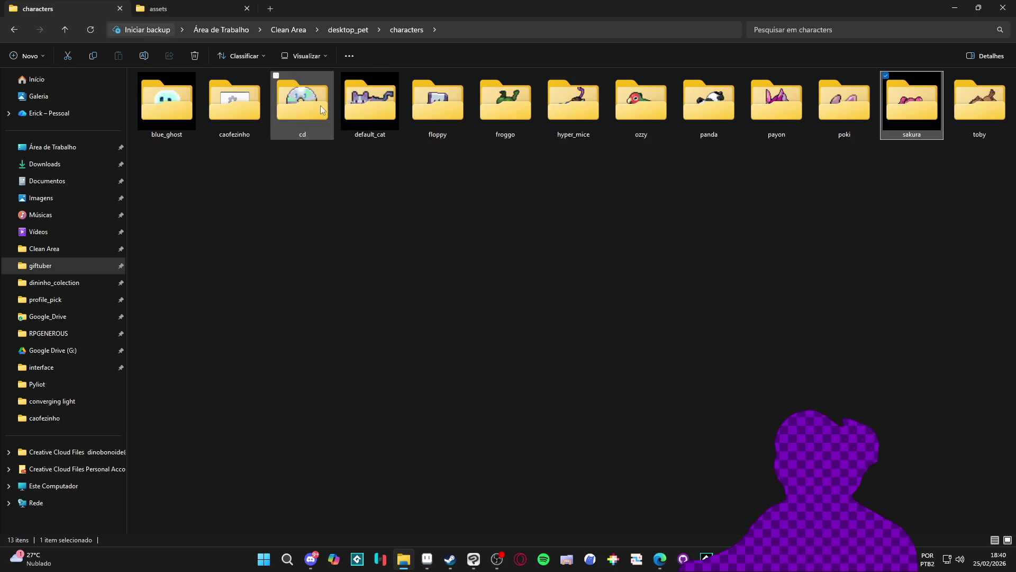
pyautogui.doubleClick(357, 104)
pyautogui.click(15, 28)
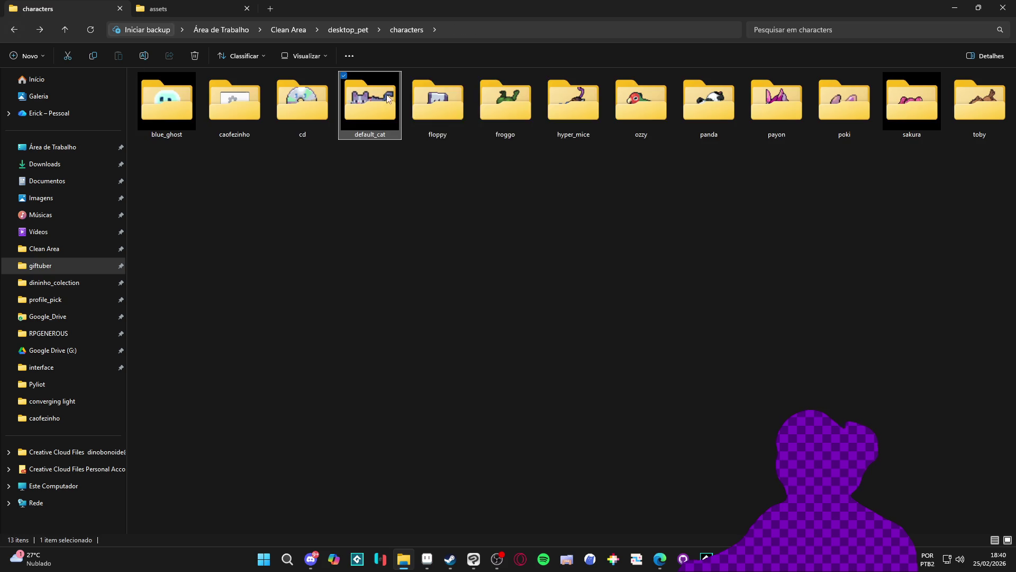
pyautogui.doubleClick(671, 110)
pyautogui.click(182, 97)
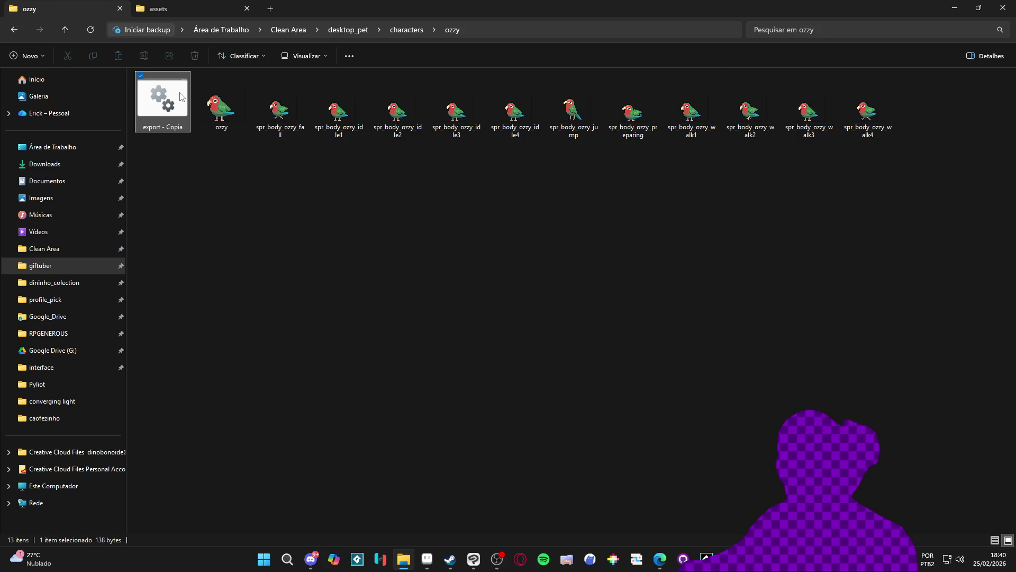
pyautogui.click(15, 31)
pyautogui.doubleClick(882, 120)
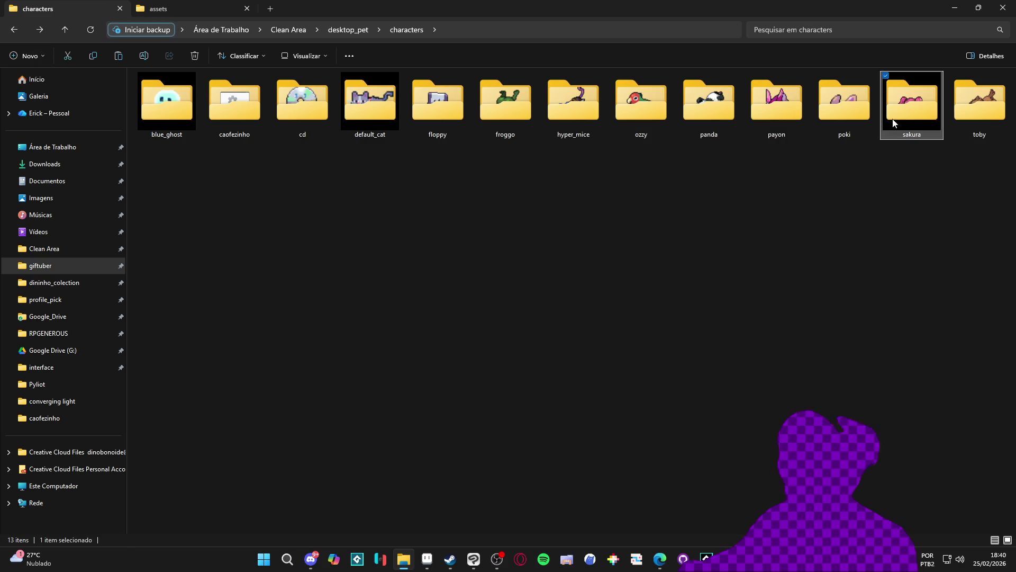
# Edit 'export - Copia' in Notepad so its command exports sakura.aseprite instead of ozzy.aseprite.
pyautogui.rightClick(159, 92)
pyautogui.click(208, 113)
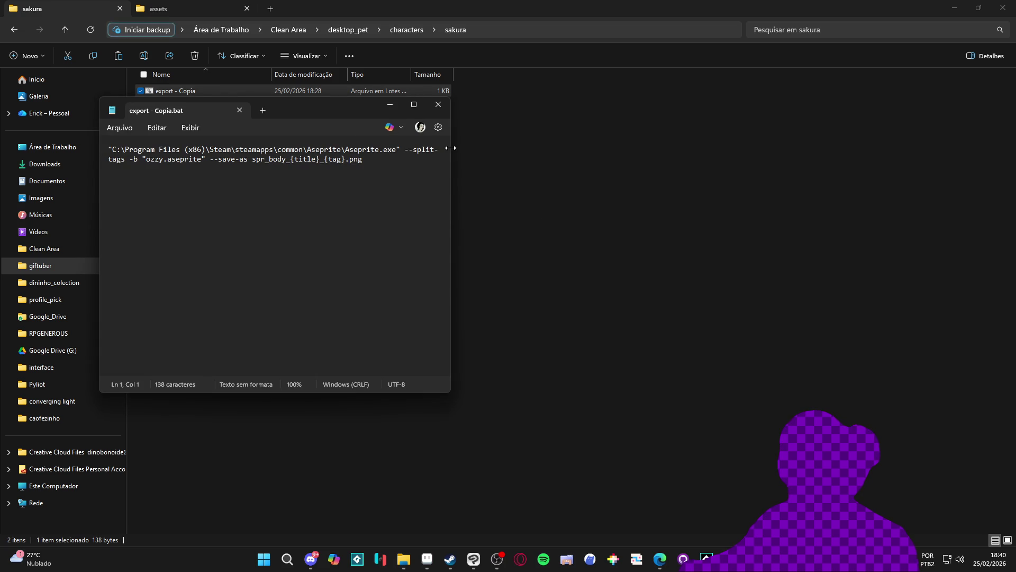
pyautogui.moveTo(451, 147); pyautogui.dragTo(546, 147)
pyautogui.doubleClick(116, 163)
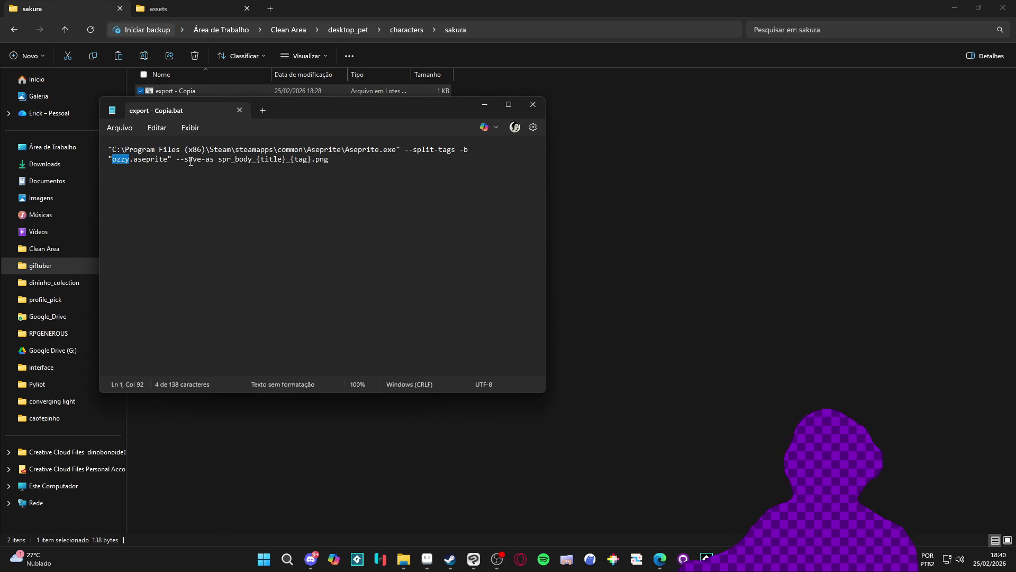
pyautogui.write('sakura')
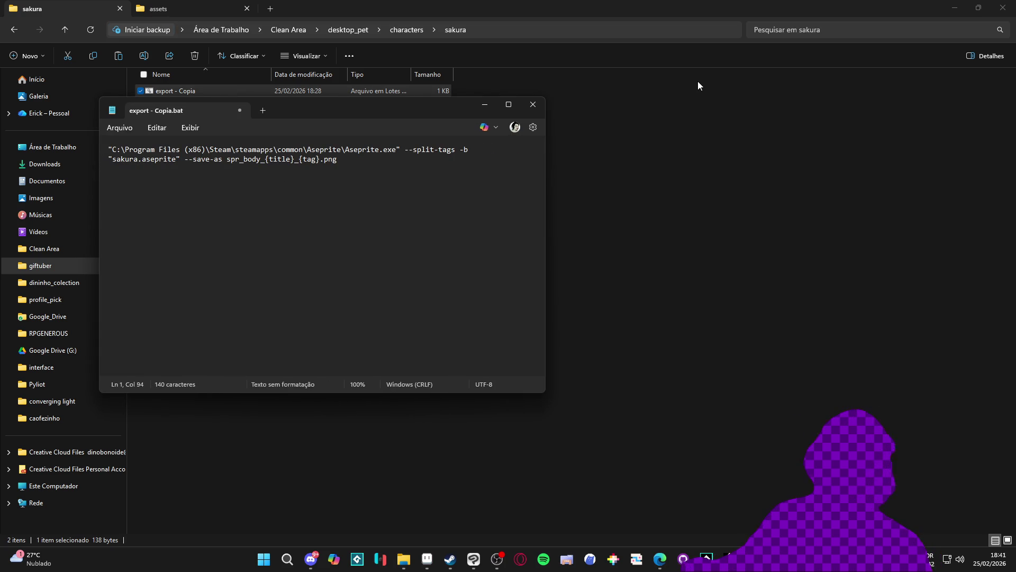
pyautogui.click(532, 104)
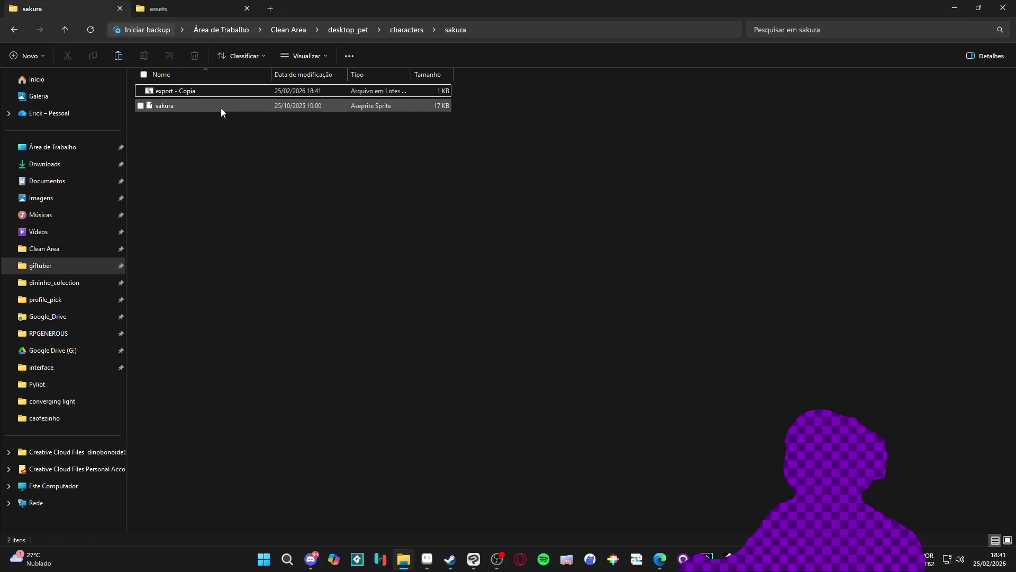
# Run 'export - Copia' to produce the eleven spr_body_sakura PNG frames in the sakura folder.
pyautogui.doubleClick(206, 86)
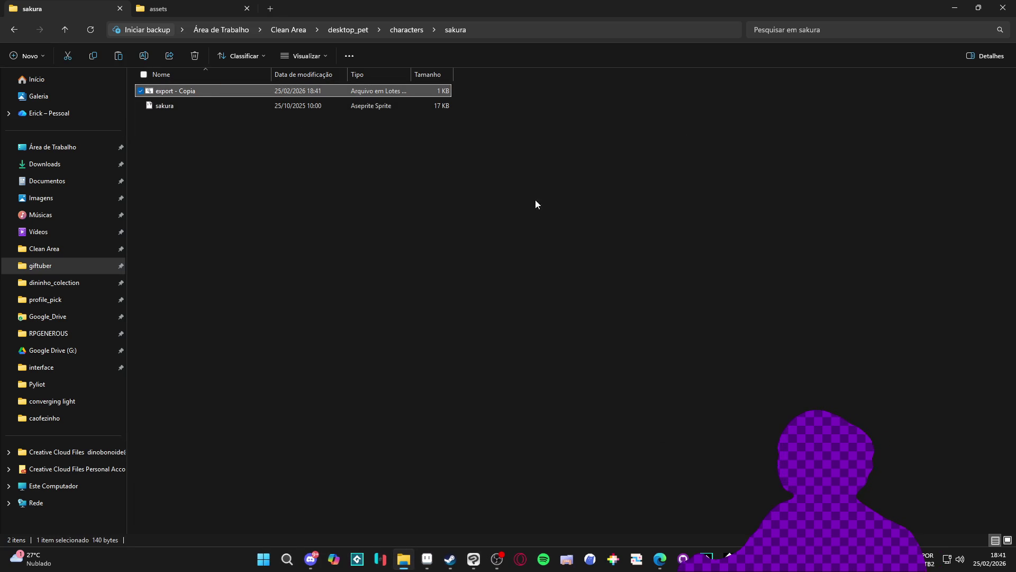
pyautogui.click(608, 279)
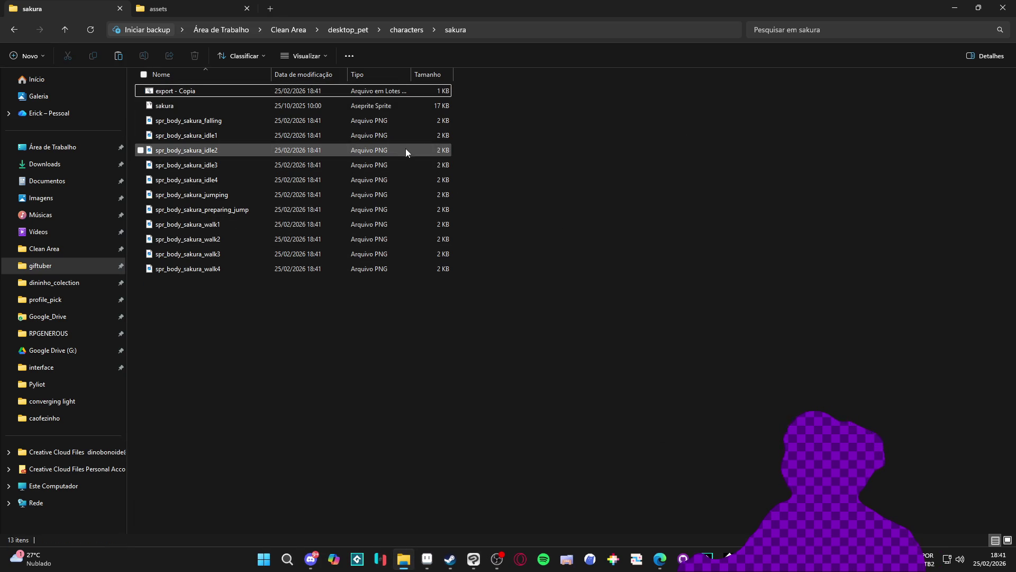
pyautogui.keyDown('ctrl'); pyautogui.scroll(3, 414, 142); pyautogui.keyUp('ctrl')
pyautogui.keyDown('ctrl'); pyautogui.scroll(1, 436, 152); pyautogui.keyUp('ctrl')
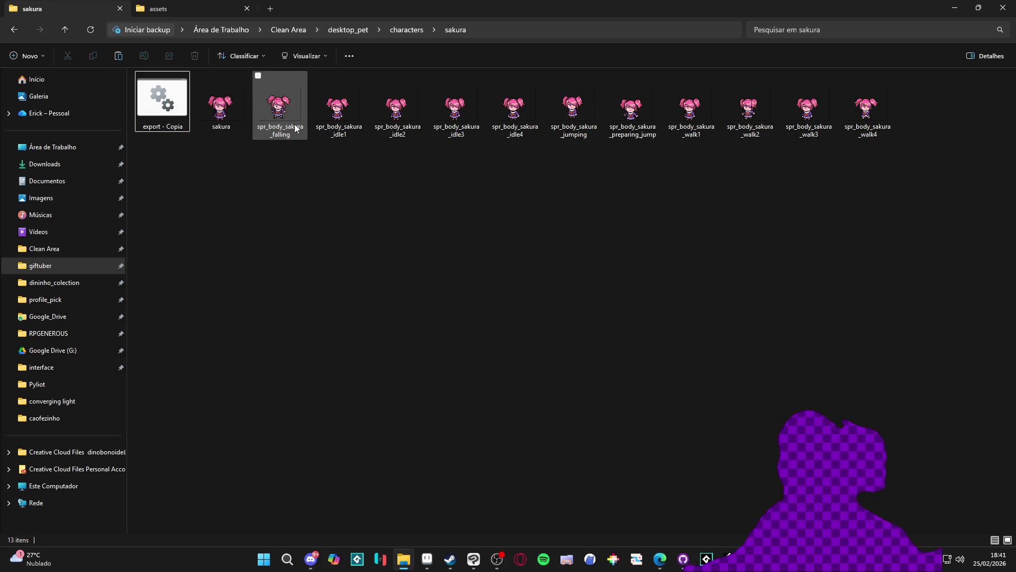
pyautogui.doubleClick(278, 117)
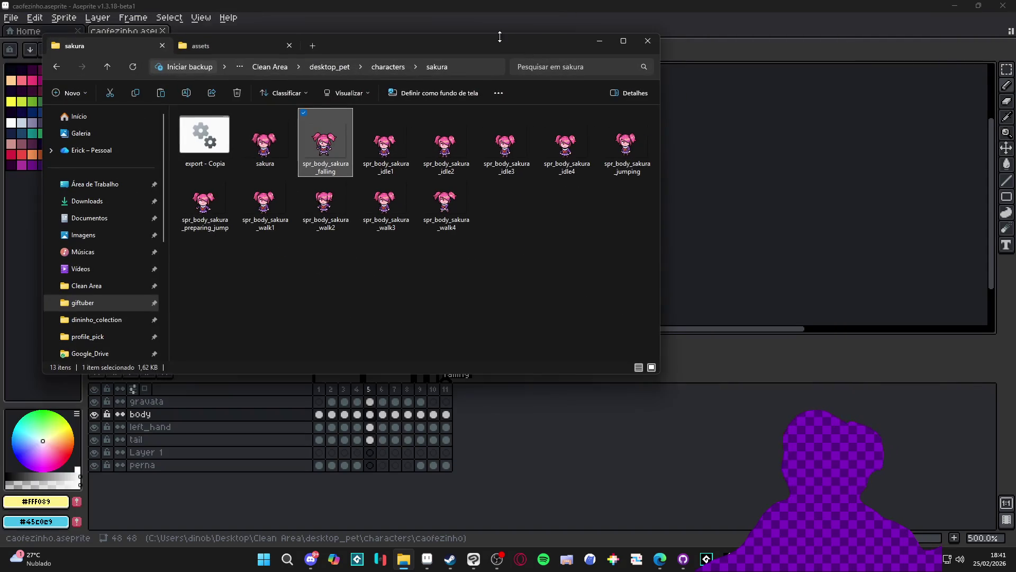
# Restore and resize the File Explorer window, then return to Aseprite.
pyautogui.press('super+shift+Up')
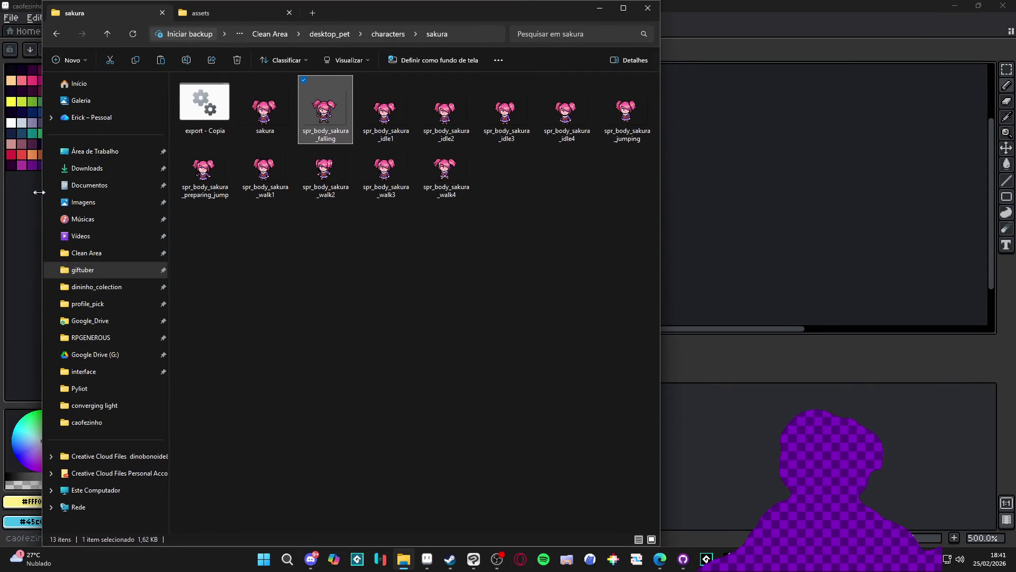
pyautogui.moveTo(42, 190); pyautogui.dragTo(0, 189)
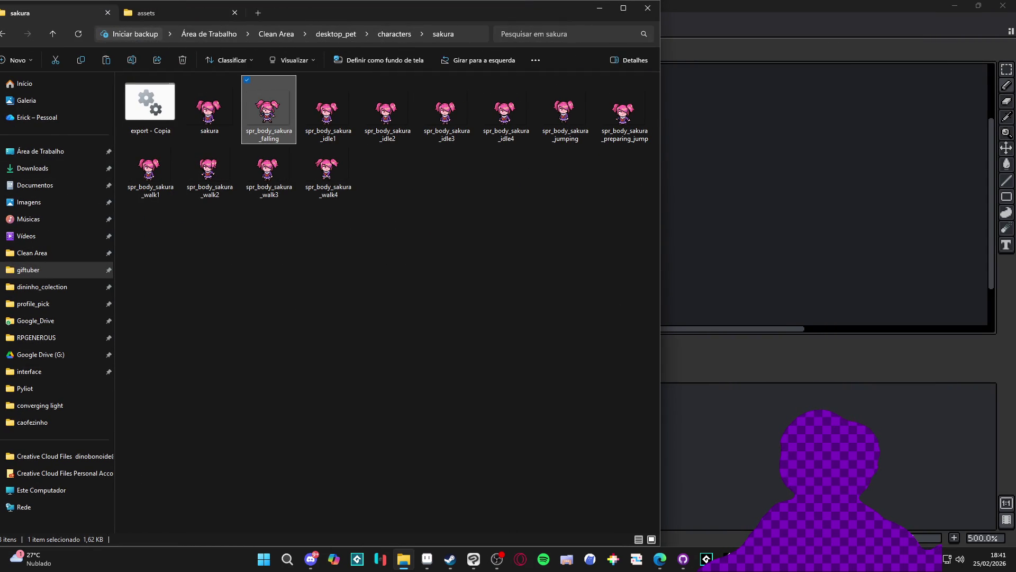
pyautogui.moveTo(0, 252)
pyautogui.mouseDown()
pyautogui.moveTo(23, 246)
pyautogui.moveTo(4, 251)
pyautogui.mouseUp()
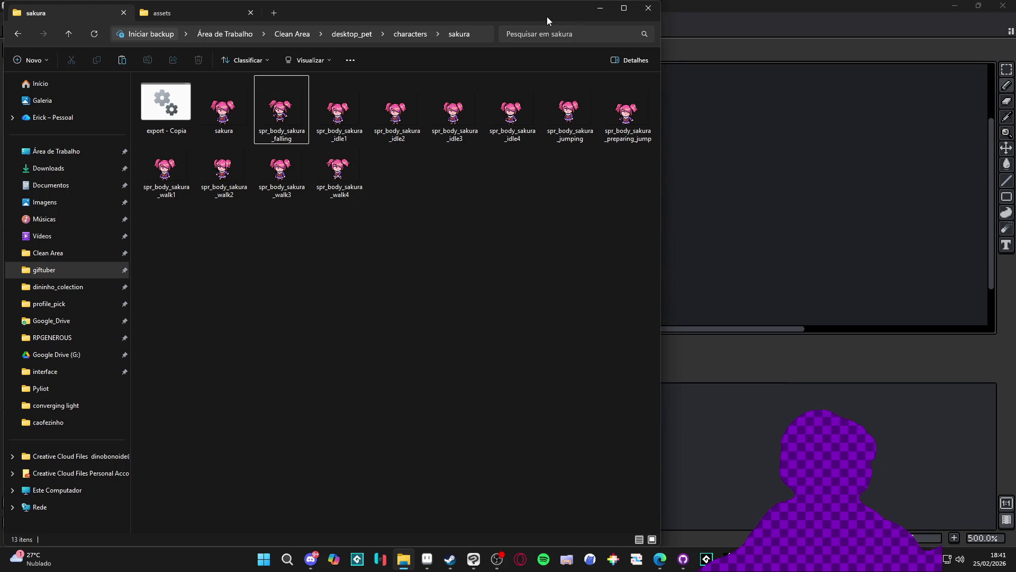
pyautogui.hotkey('alt', 'Tab')
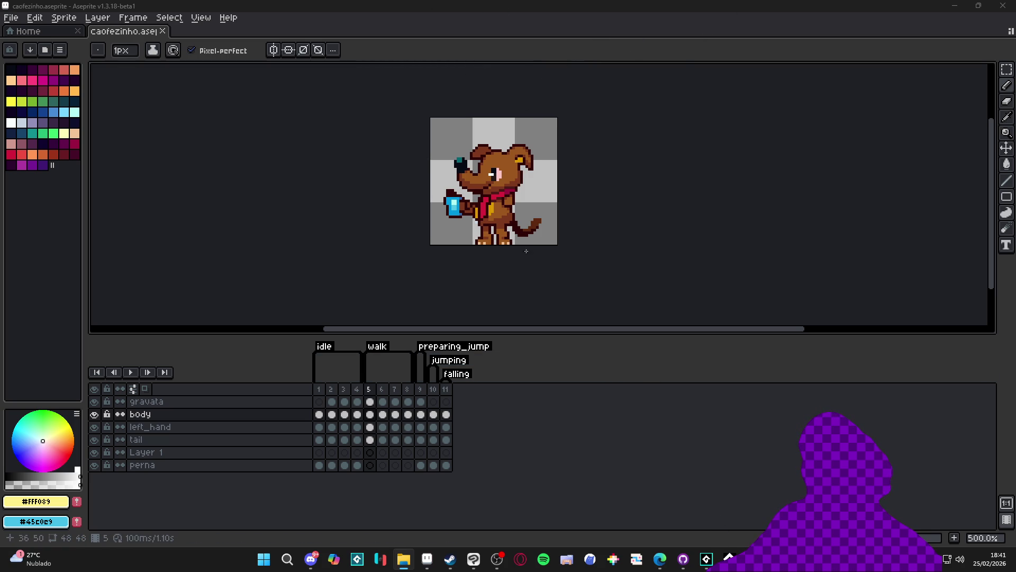
# Zoom in on the caofezinho sprite canvas, then bring the GameMaker project forward.
pyautogui.scroll(2, 503, 219)
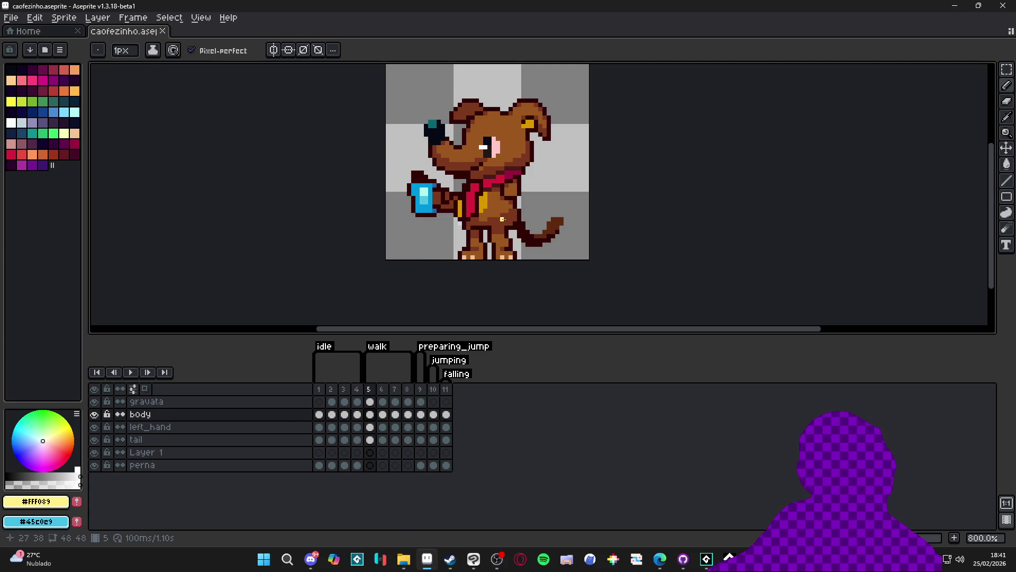
pyautogui.click(716, 559)
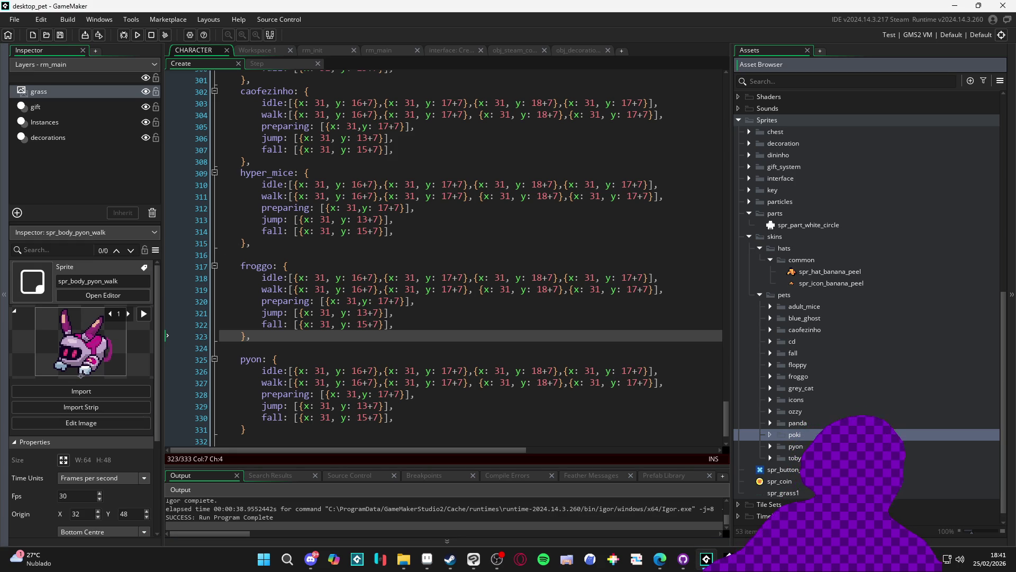
# Import the sakura PNGs into Sprites > skins > pets and open the sakura sprites.
pyautogui.press('super+e')
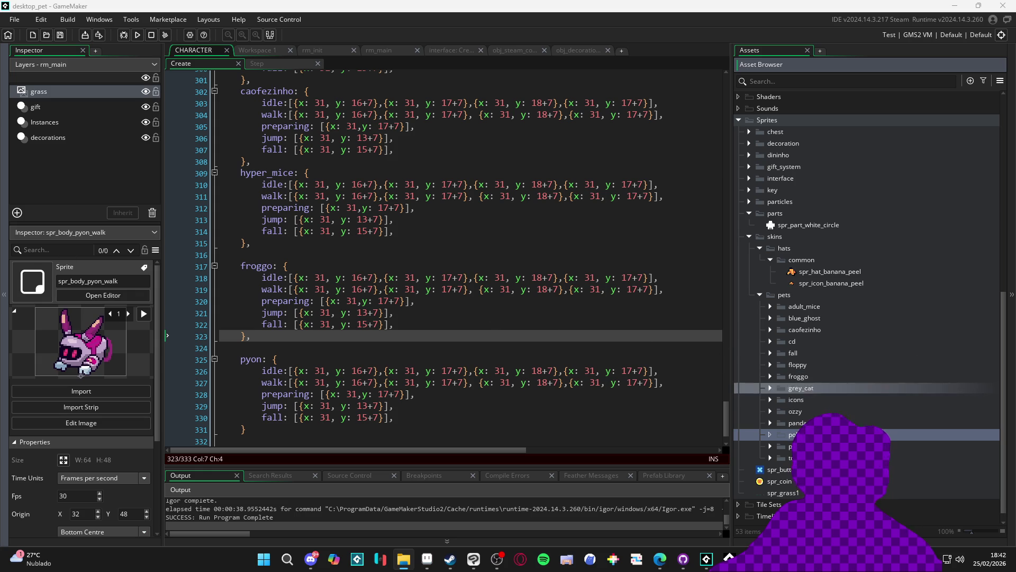
pyautogui.doubleClick(794, 445)
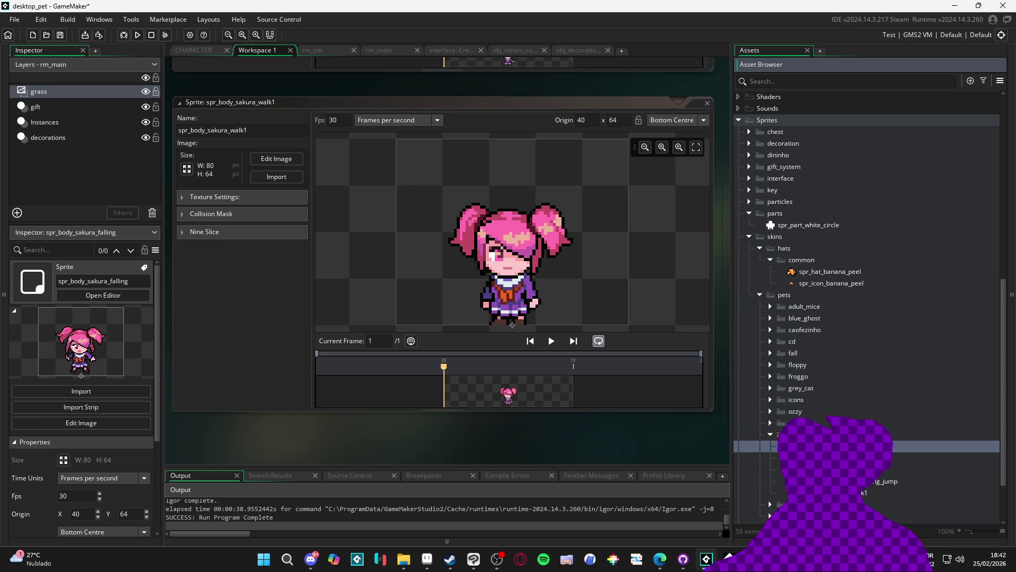
# Rename the sakura falling, idle1 and jumping sprites to spr_body_sakura_fall, _idle and _jump.
pyautogui.click(942, 458)
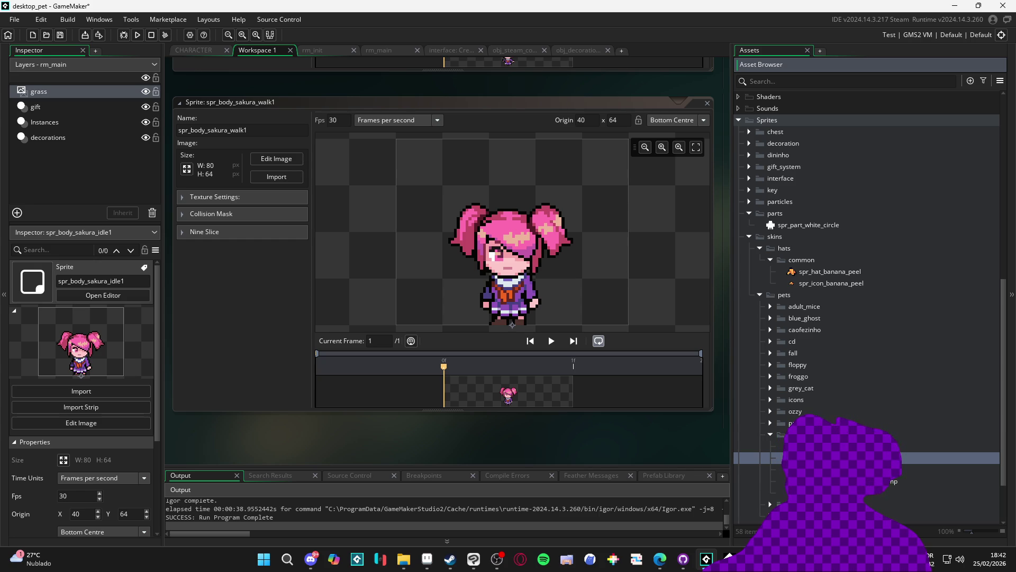
pyautogui.click(942, 446)
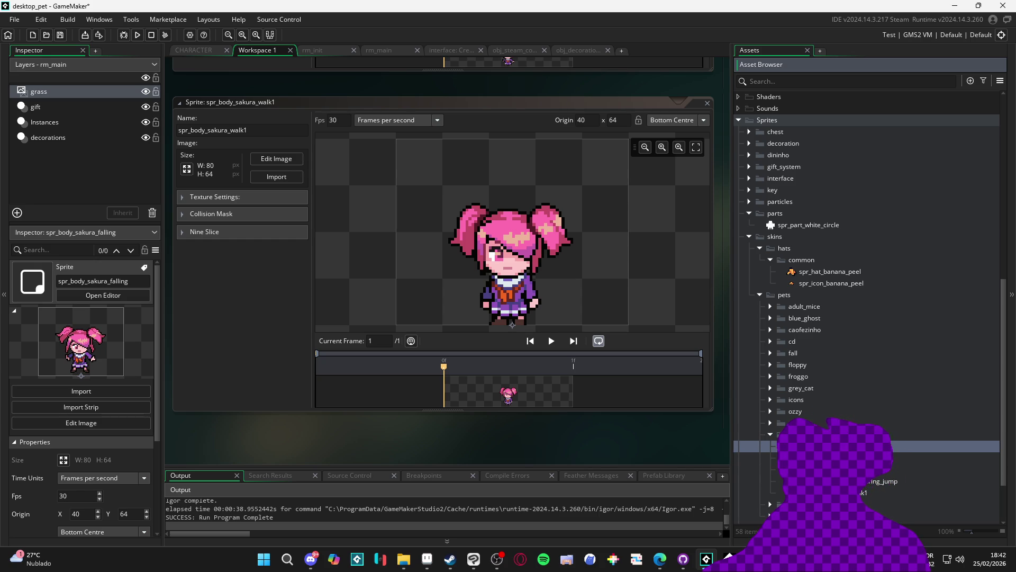
pyautogui.click(942, 458)
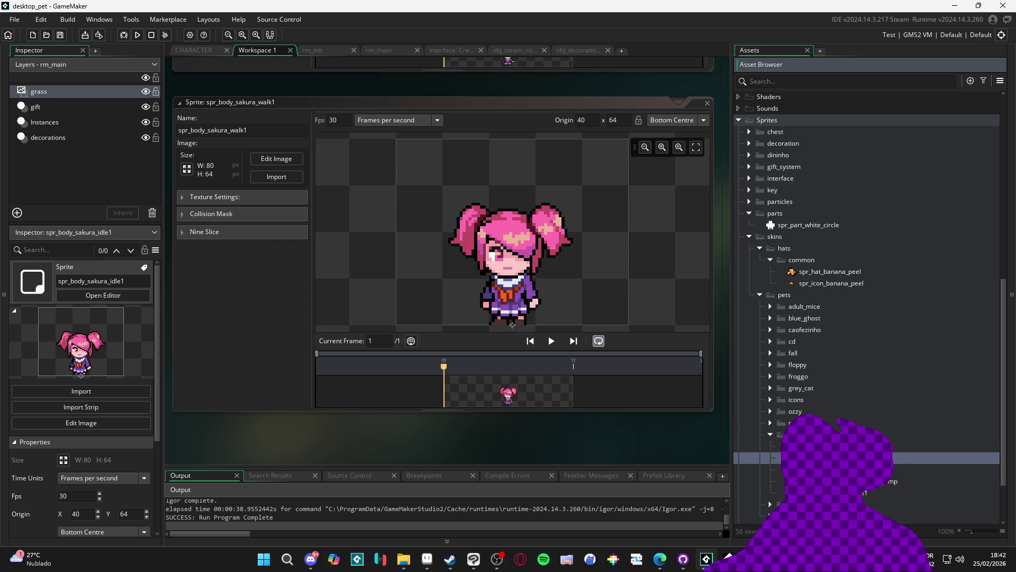
pyautogui.click(942, 469)
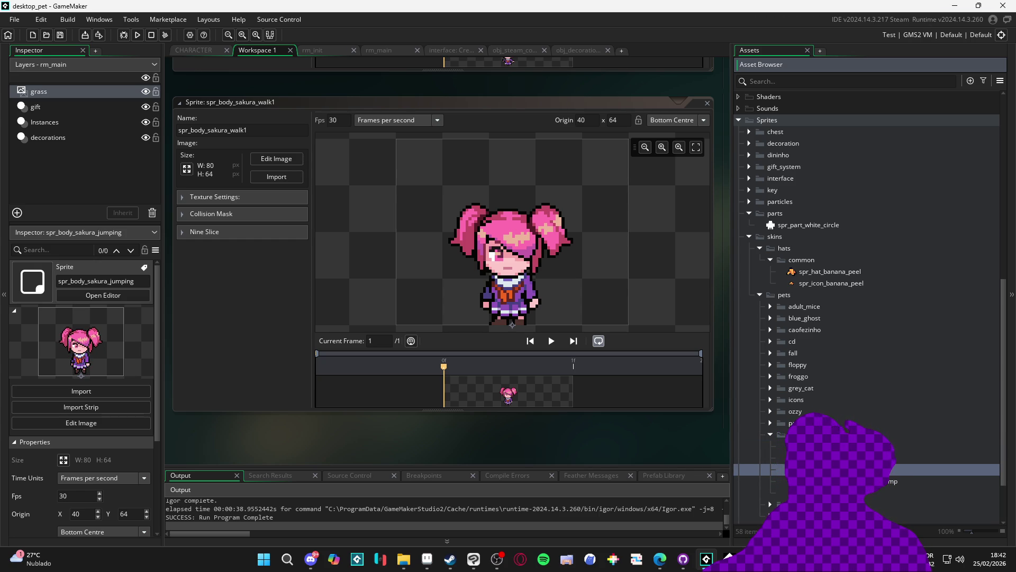
pyautogui.click(889, 481)
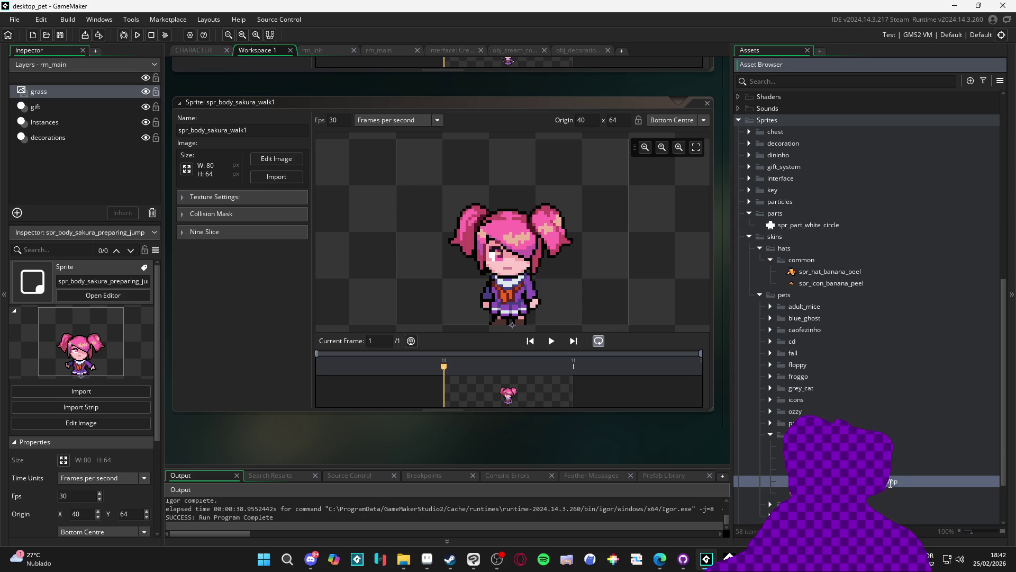
# Rename walk1 and preparing_jump to spr_body_sakura_walk and spr_body_sakura_preparing, then open spr_body_sakura_idle.
pyautogui.click(874, 493)
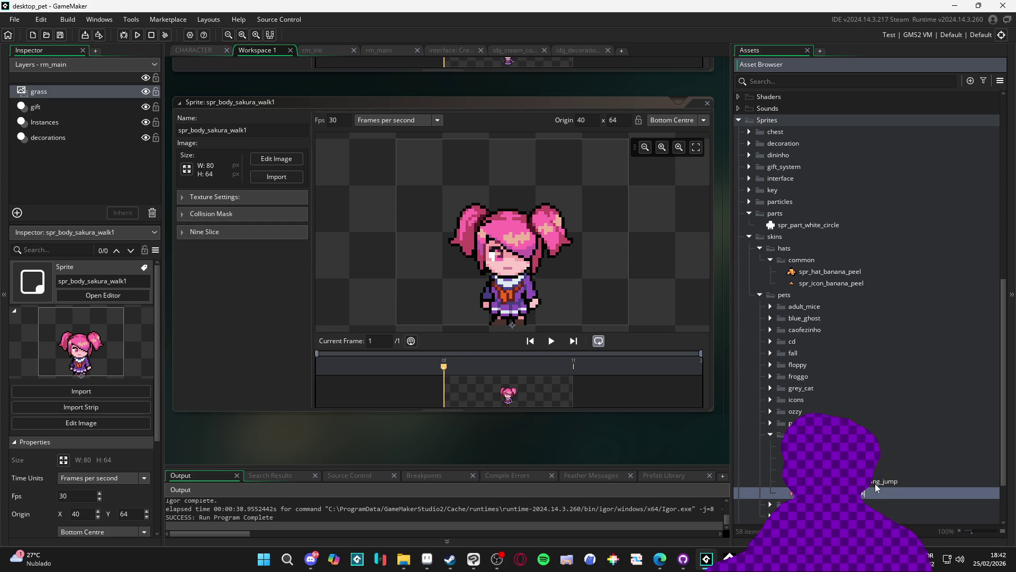
pyautogui.press('BackSpace')
pyautogui.press('Return')
pyautogui.click(903, 480)
pyautogui.press('BackSpace')
pyautogui.press('BackSpace')
pyautogui.press('BackSpace')
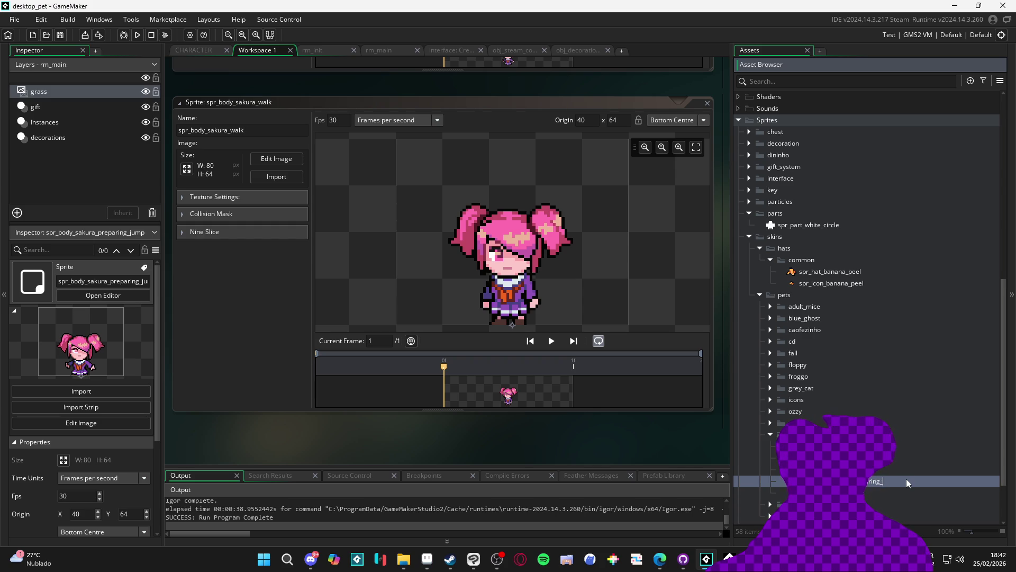
pyautogui.press('Return')
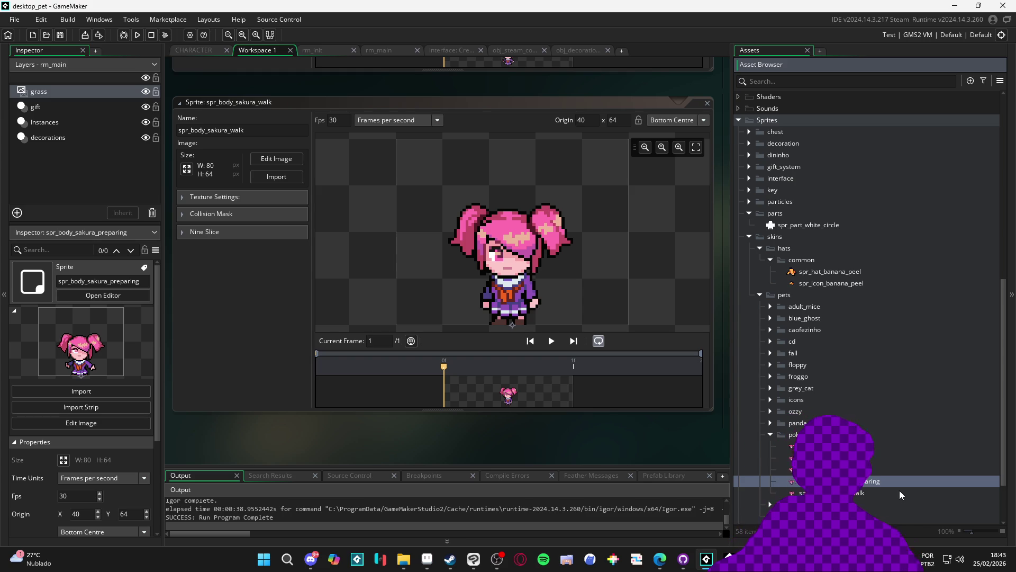
pyautogui.hotkey('ctrl', 'a')
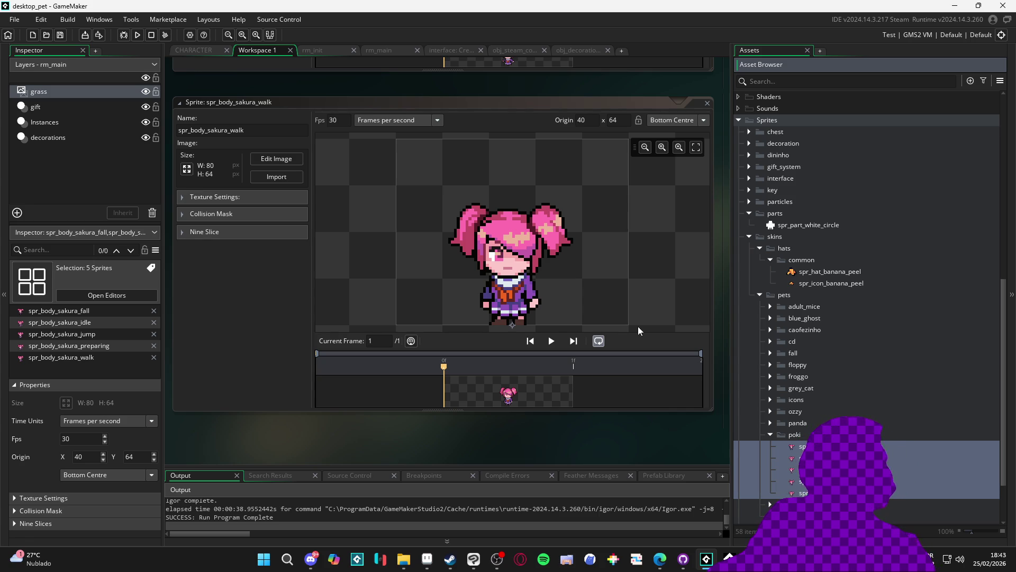
pyautogui.click(61, 322)
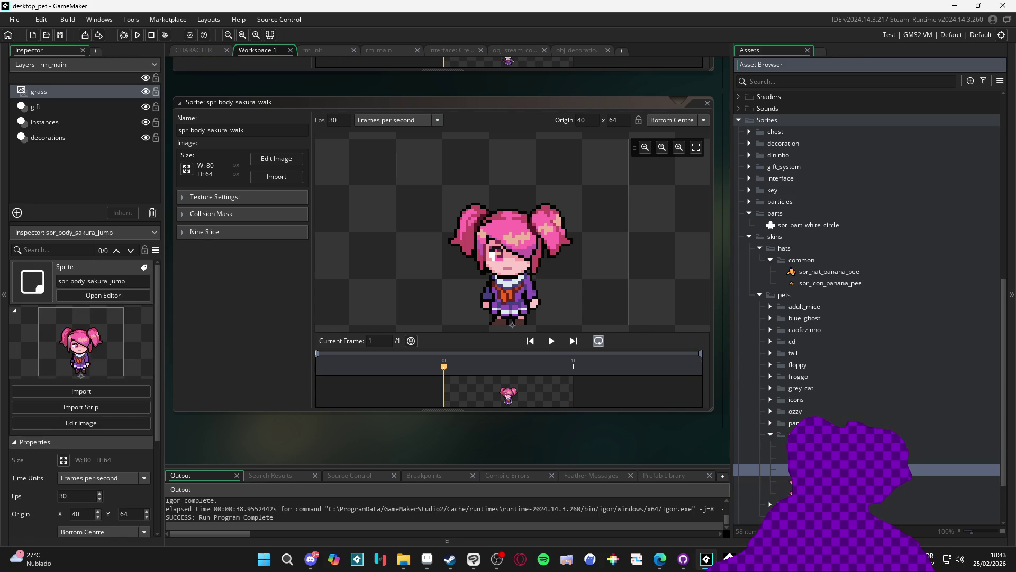
pyautogui.click(104, 295)
# Import the pyon idle1–4 frames into spr_body_sakura_idle.
pyautogui.click(278, 181)
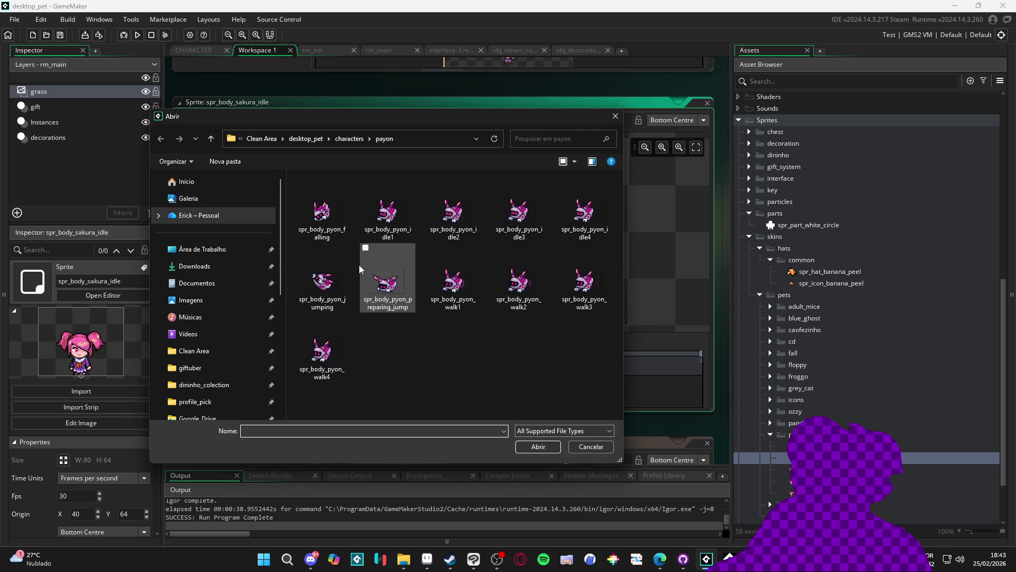
pyautogui.click(370, 223)
pyautogui.keyDown('shift'); pyautogui.click(584, 215); pyautogui.keyUp('shift')
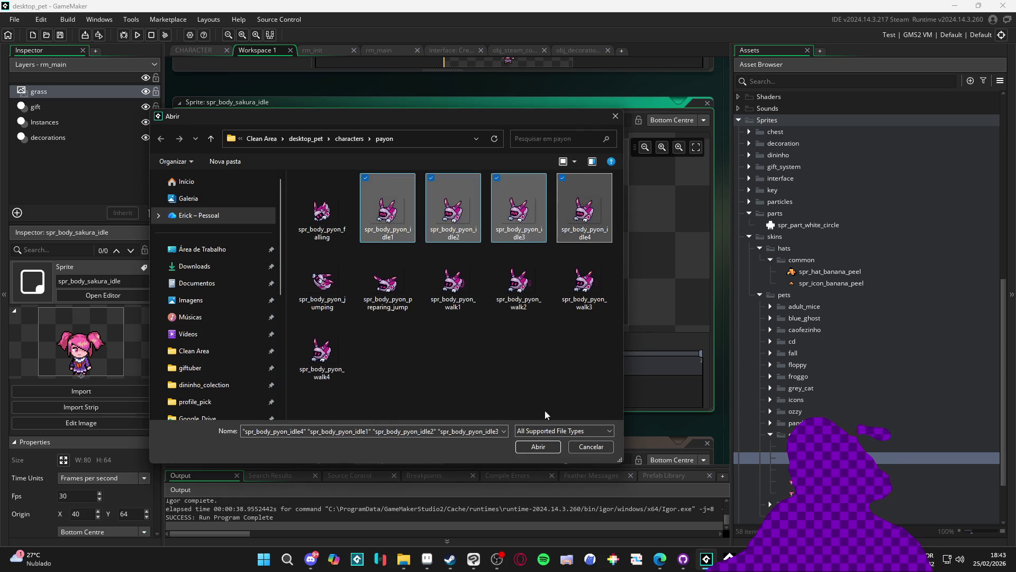
pyautogui.click(535, 450)
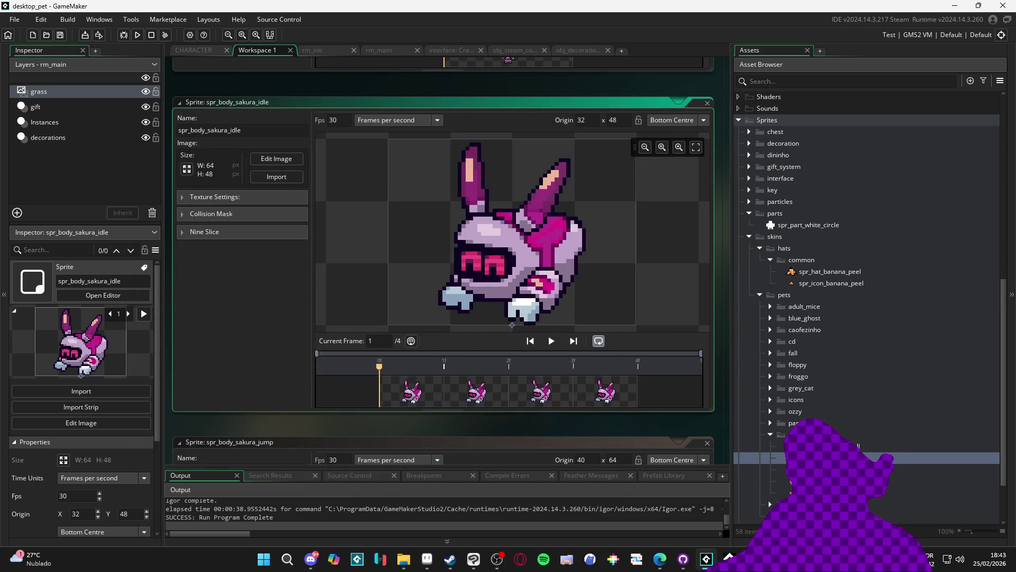
# Import the pyon walk1–4 frames into spr_body_sakura_walk.
pyautogui.click(762, 492)
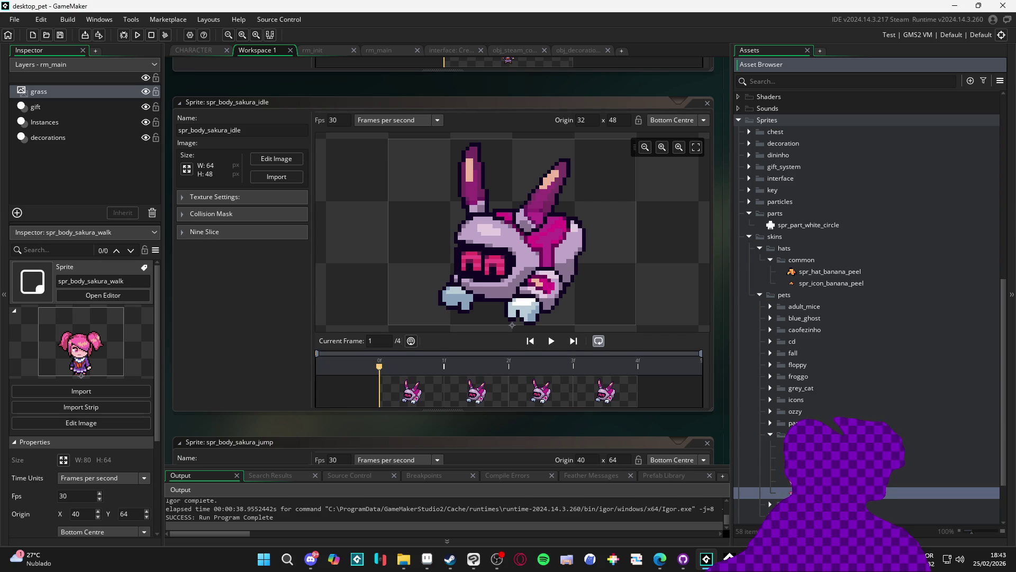
pyautogui.click(272, 180)
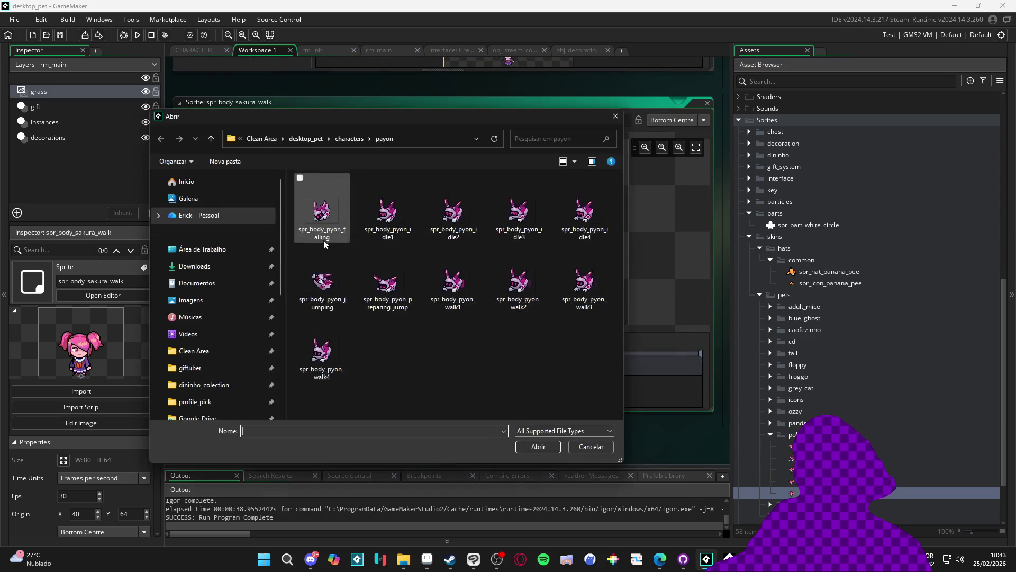
pyautogui.click(455, 288)
pyautogui.keyDown('shift'); pyautogui.click(322, 352); pyautogui.keyUp('shift')
pyautogui.click(549, 448)
# Preview the walk animation, check the sakura sprites, and open spr_body_sakura_idle.
pyautogui.click(551, 341)
pyautogui.click(551, 341)
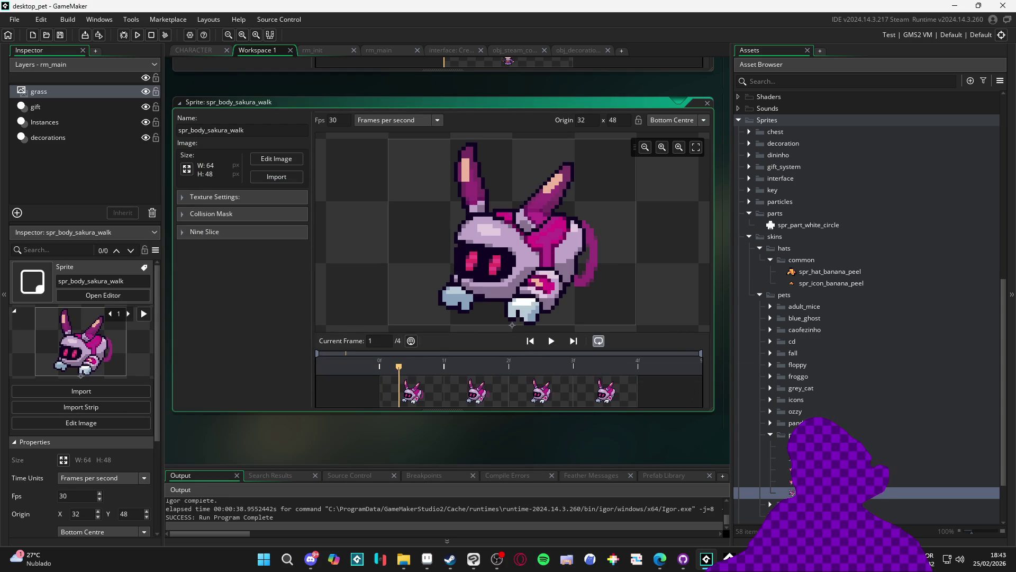
pyautogui.click(794, 434)
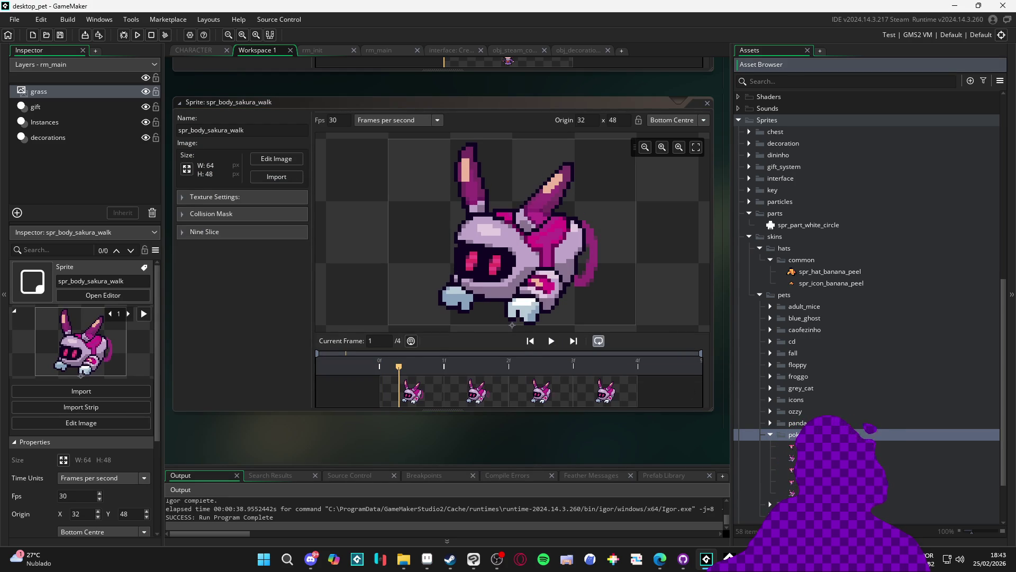
pyautogui.click(783, 445)
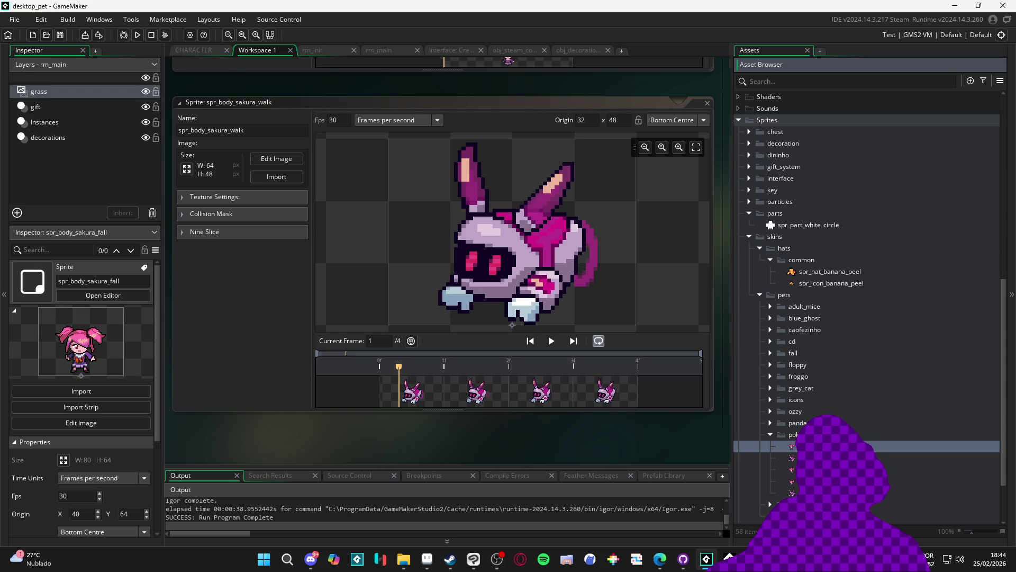
pyautogui.click(793, 457)
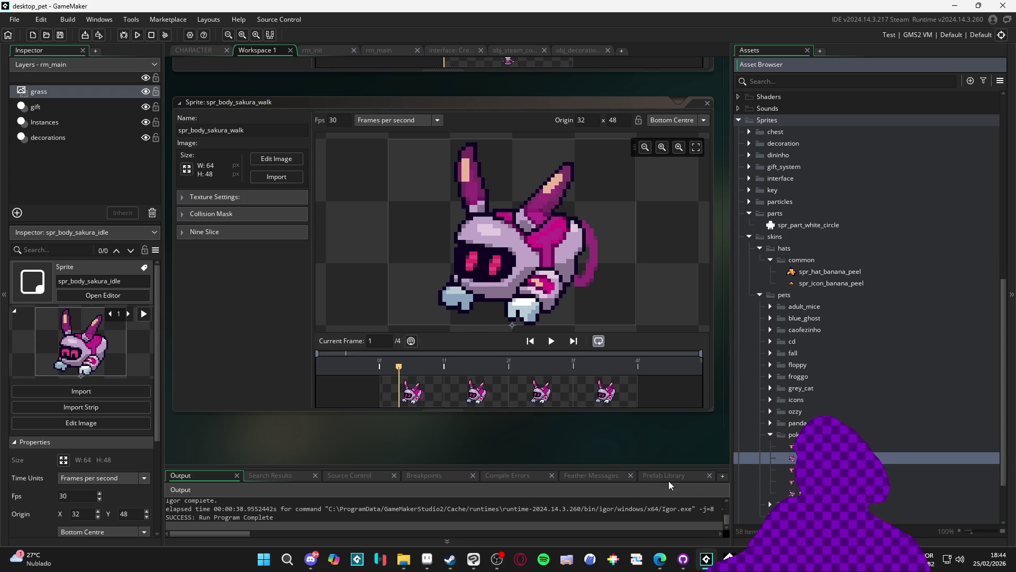
pyautogui.click(789, 445)
pyautogui.click(794, 434)
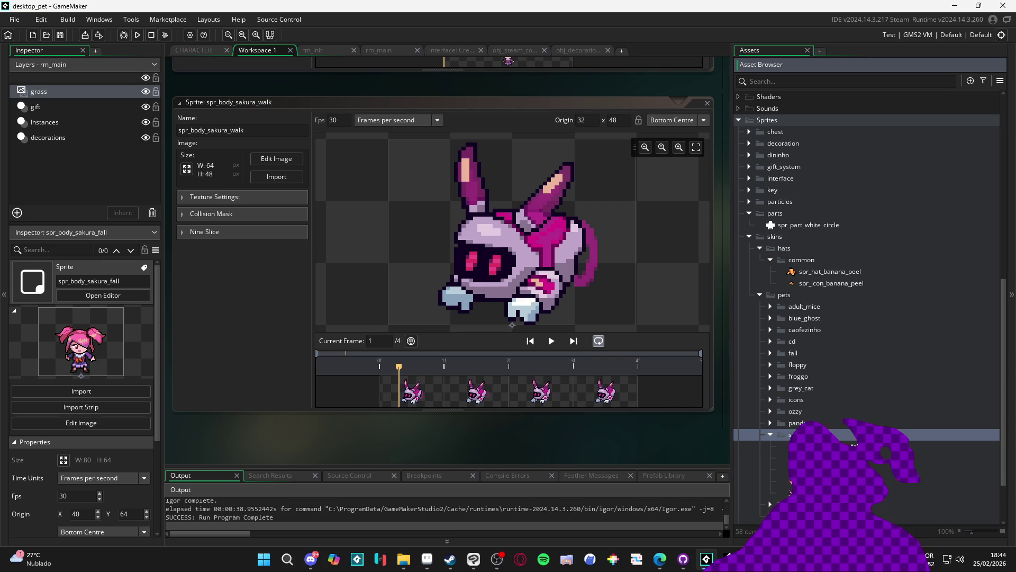
pyautogui.click(799, 481)
pyautogui.doubleClick(794, 469)
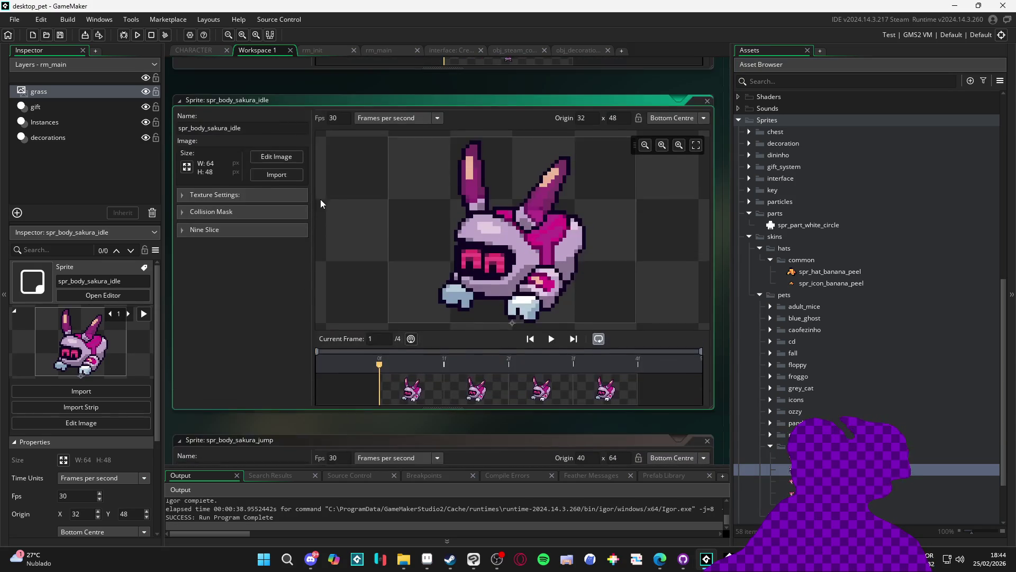
# Replace spr_body_sakura_idle's frames with sakura idle1–4 from the sakura folder.
pyautogui.click(265, 179)
pyautogui.click(353, 138)
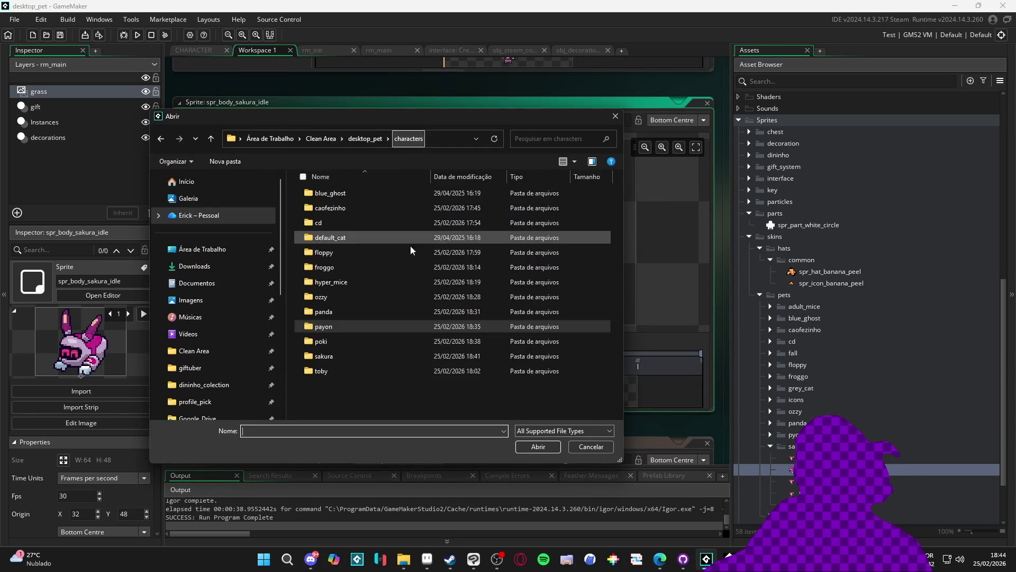
pyautogui.doubleClick(339, 355)
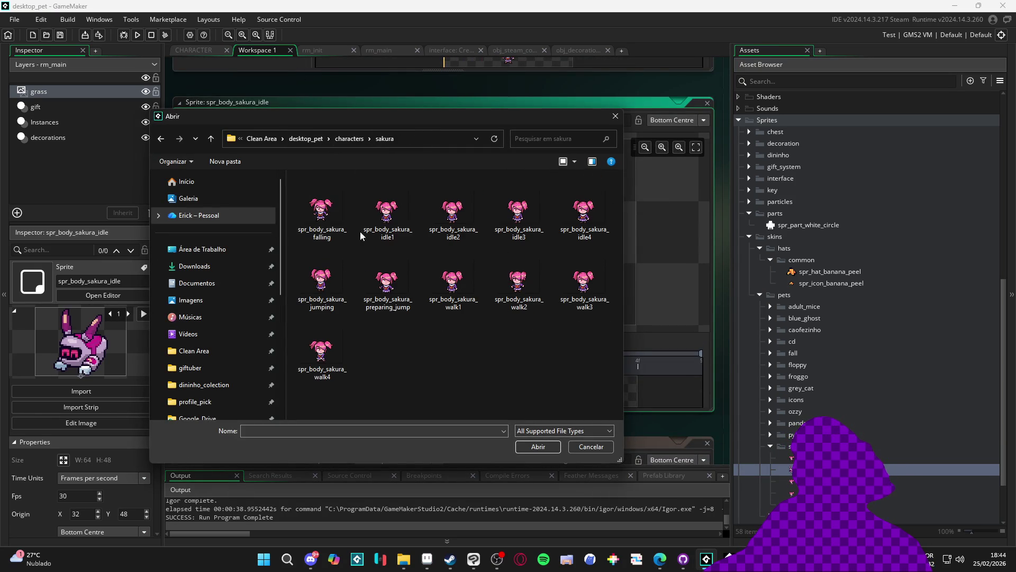
pyautogui.click(408, 228)
pyautogui.keyDown('shift'); pyautogui.click(587, 218); pyautogui.keyUp('shift')
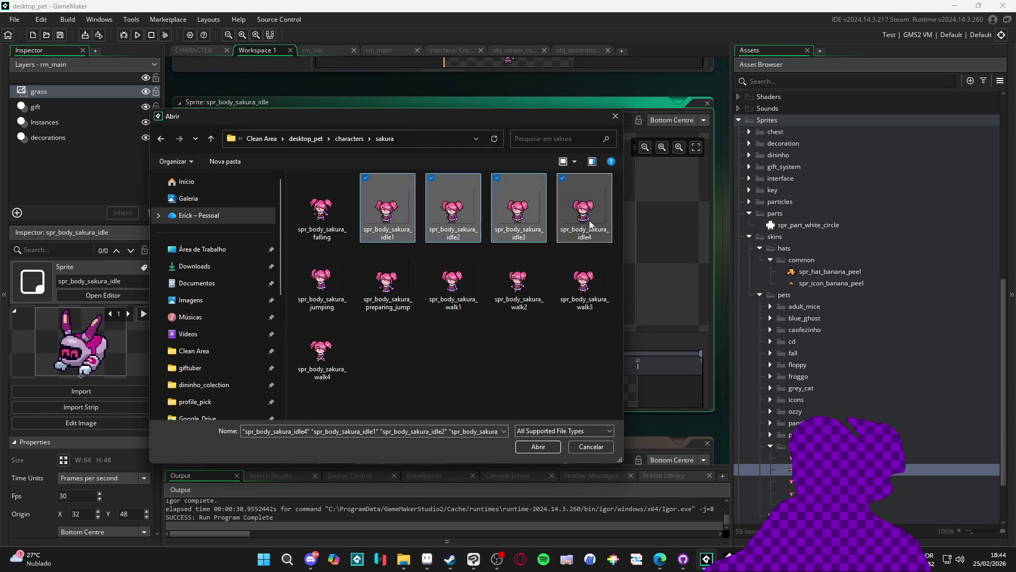
pyautogui.click(532, 444)
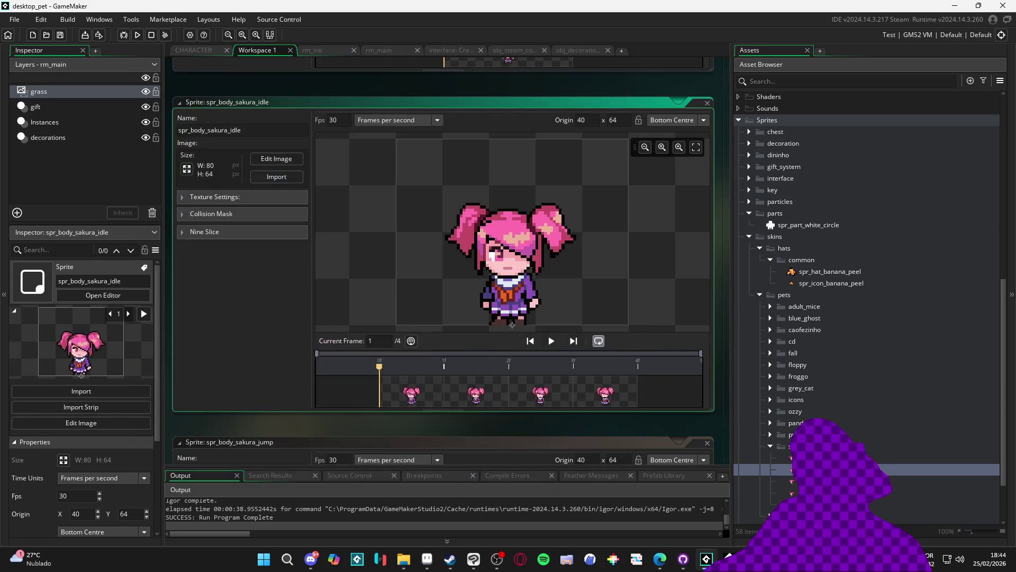
# Replace spr_body_sakura_walk's frames with sakura walk1–4, then view CHARACTER's Create code.
pyautogui.scroll(-5, 301, 224)
pyautogui.click(286, 180)
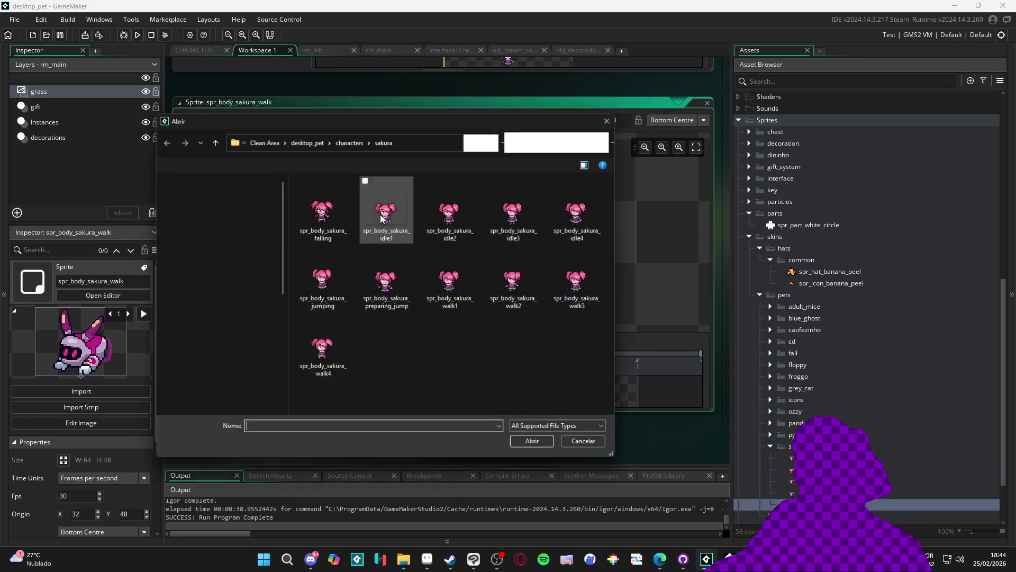
pyautogui.click(454, 283)
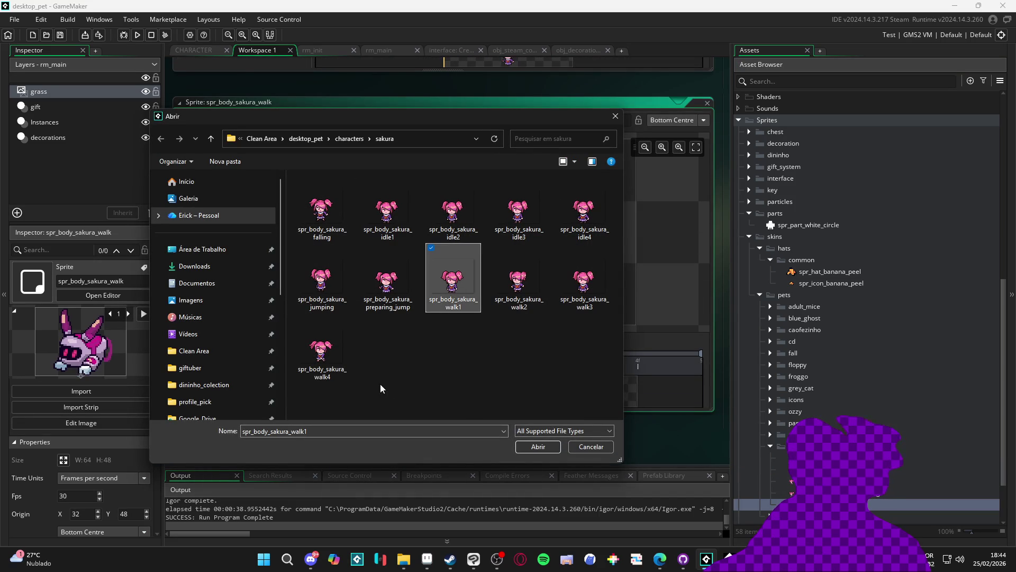
pyautogui.keyDown('shift'); pyautogui.click(312, 354); pyautogui.keyUp('shift')
pyautogui.click(543, 451)
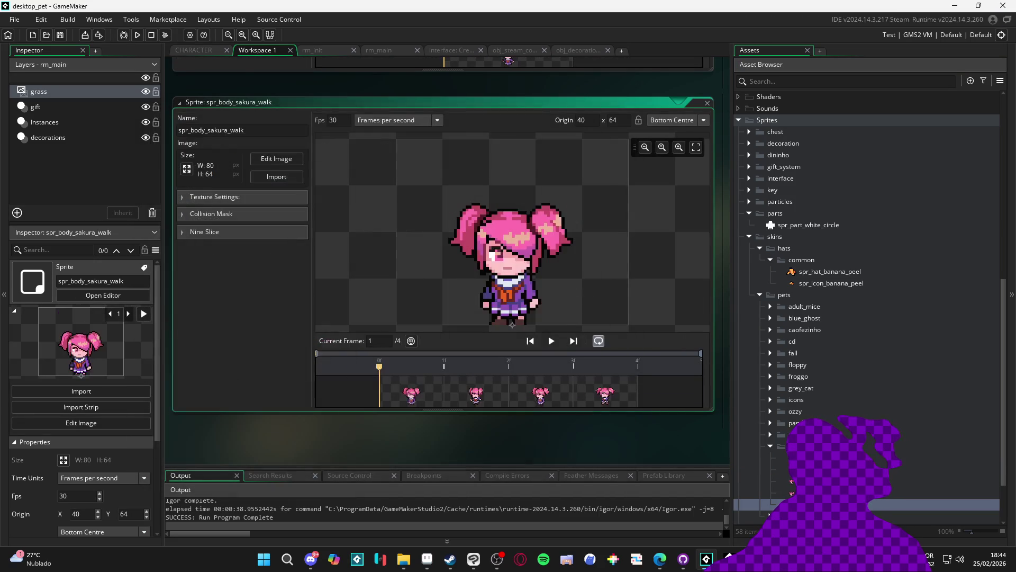
pyautogui.click(953, 458)
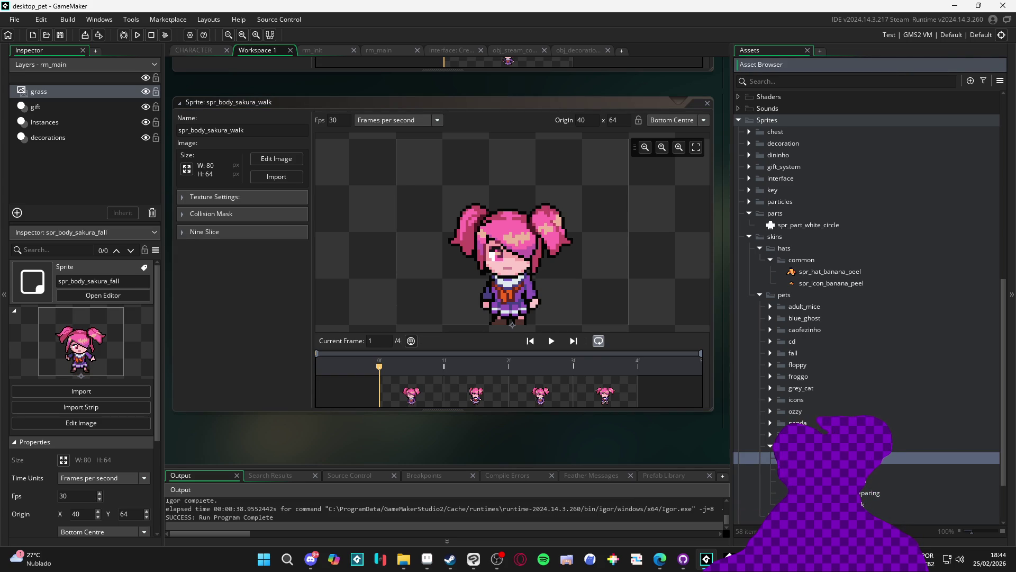
pyautogui.click(199, 51)
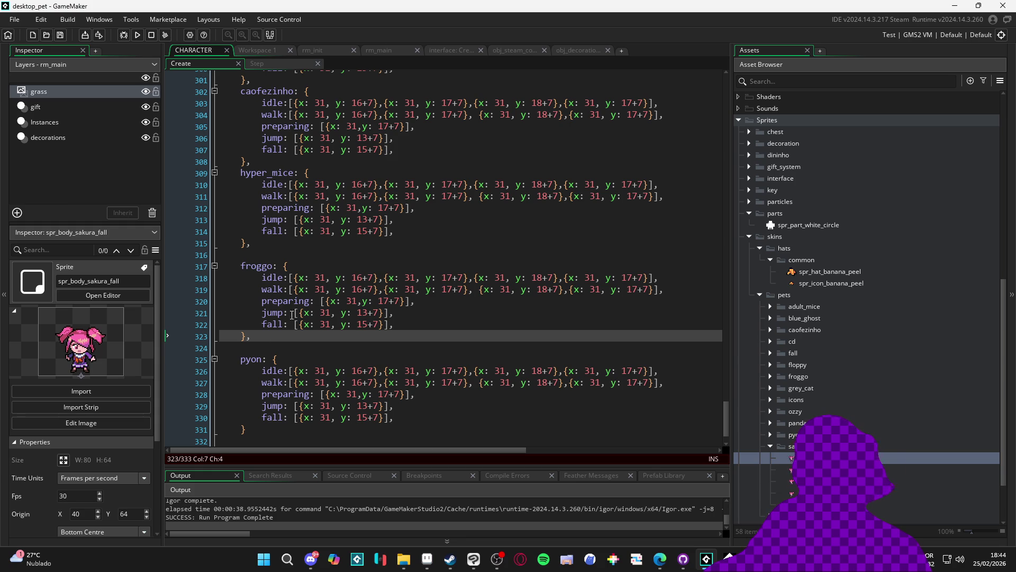
# Tidy the blank line between the froggo and pyon blocks in skins_metadata.
pyautogui.scroll(1, 271, 345)
pyautogui.scroll(5, 271, 344)
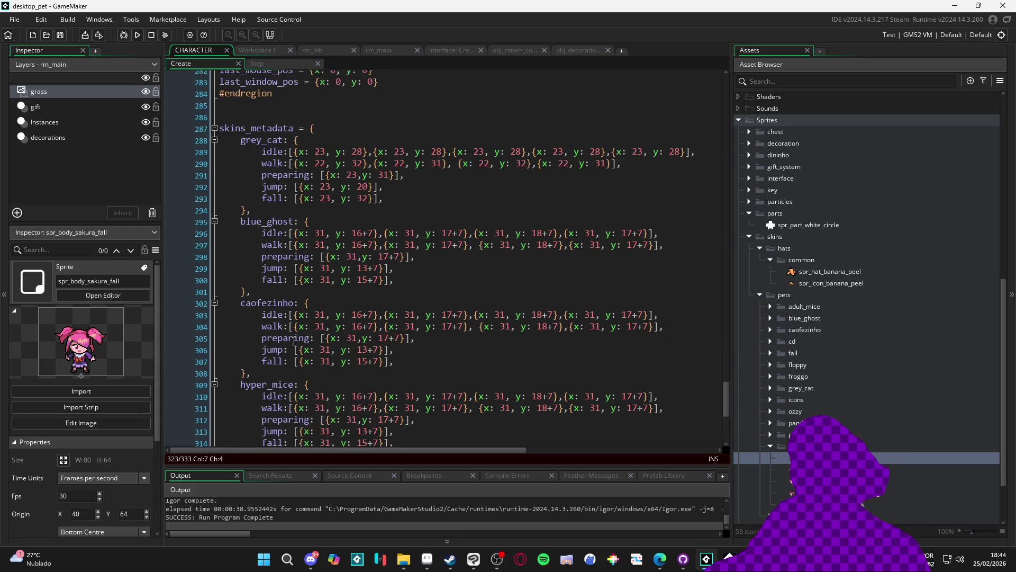
pyautogui.scroll(-7, 540, 351)
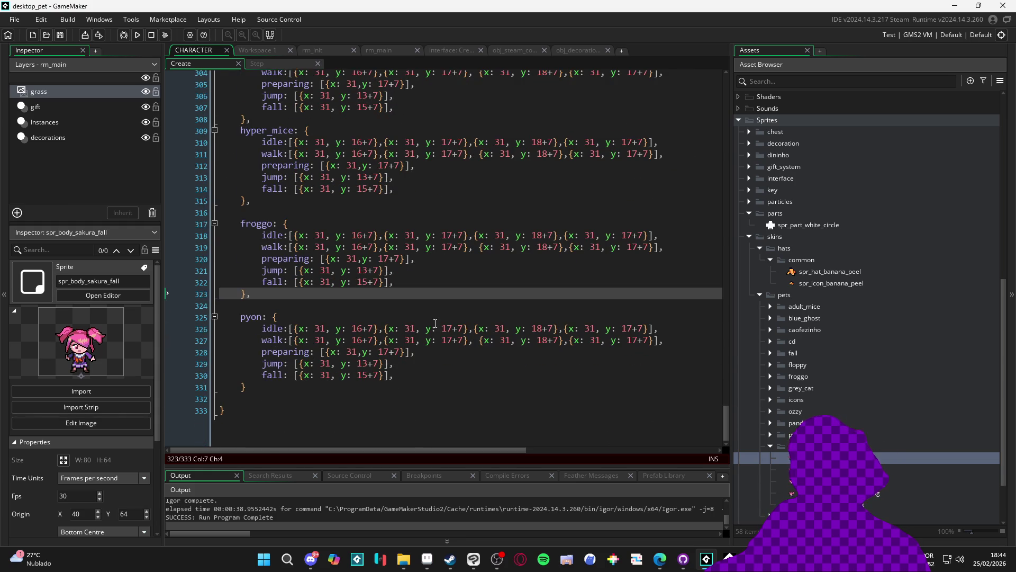
pyautogui.press('Delete')
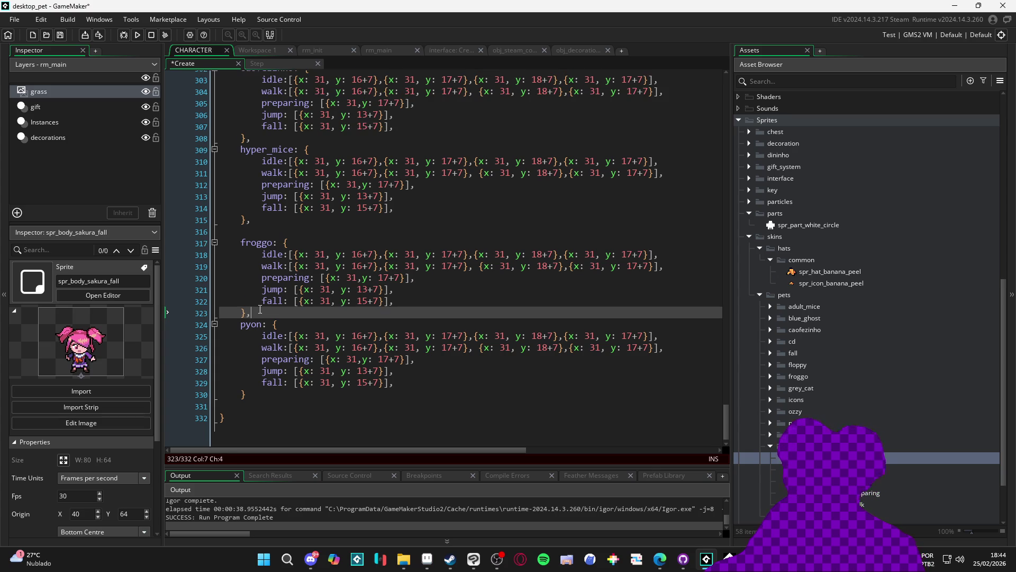
pyautogui.click(260, 232)
pyautogui.click(272, 314)
pyautogui.press('Return')
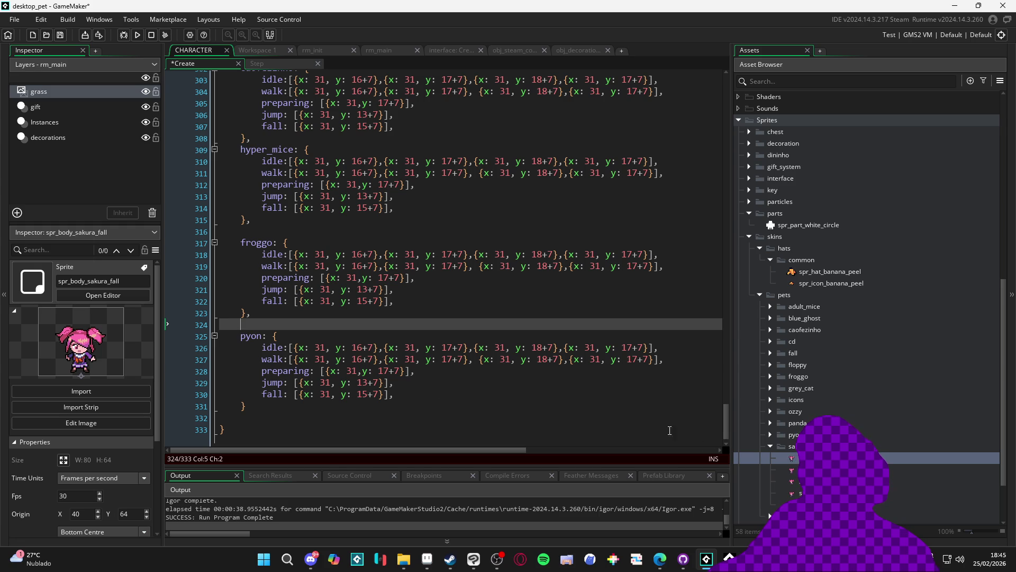
# Duplicate the pyon block as a new sakura entry with the same offsets and save.
pyautogui.moveTo(227, 418); pyautogui.dragTo(167, 337)
pyautogui.hotkey('ctrl', 'd')
pyautogui.click(263, 370)
pyautogui.click(262, 360)
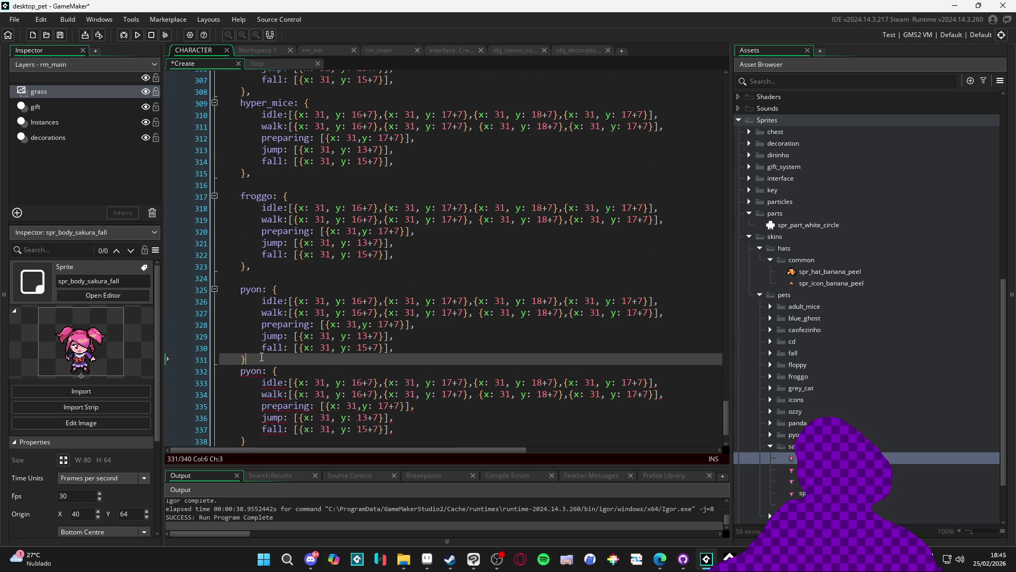
pyautogui.write(',')
pyautogui.doubleClick(249, 372)
pyautogui.write('sakura')
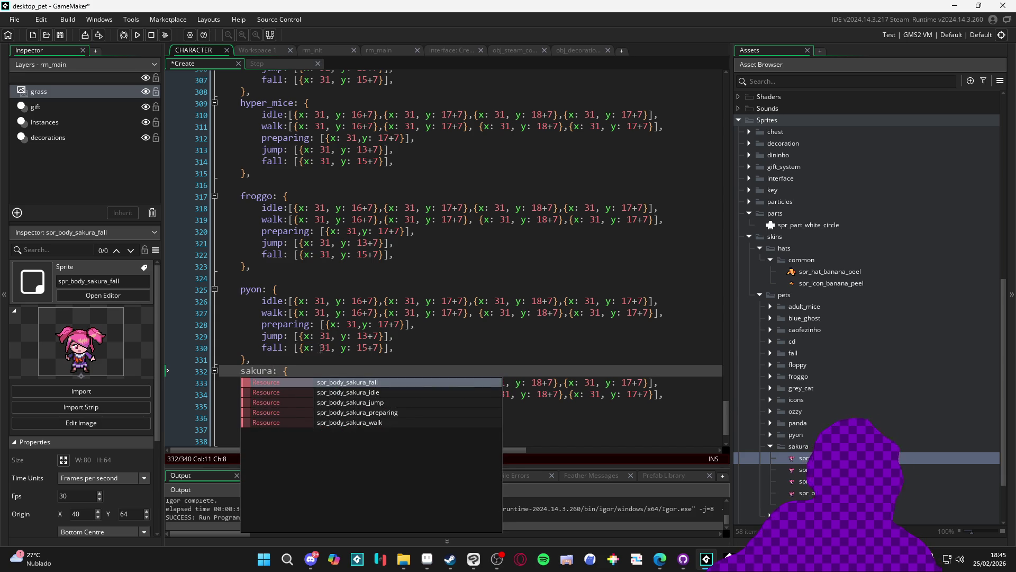
pyautogui.click(352, 336)
pyautogui.hotkey('ctrl', 's')
# Change the default body on line 17 from "pyon" to "sakura" and save.
pyautogui.scroll(-2, 483, 346)
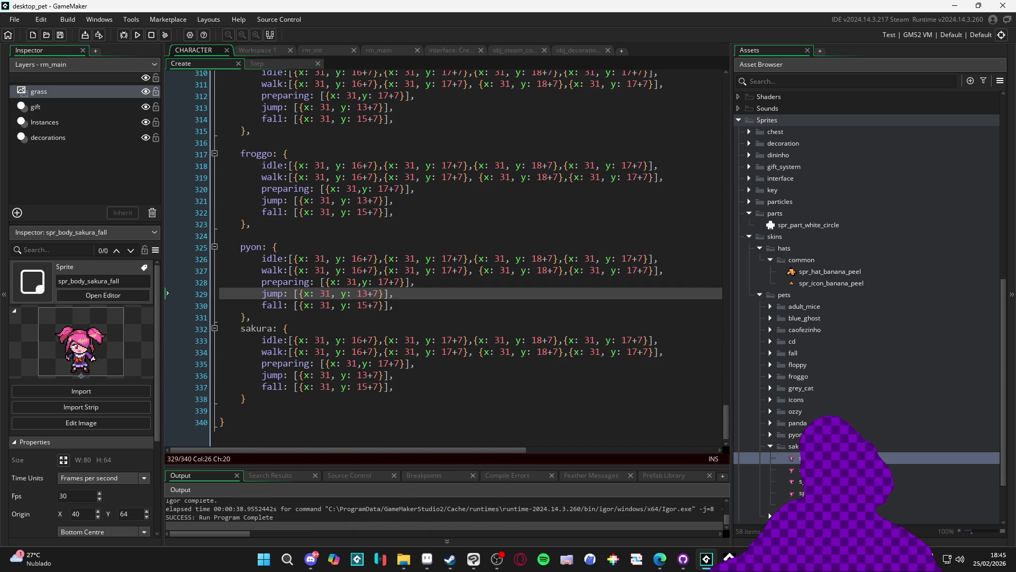
pyautogui.moveTo(724, 431); pyautogui.dragTo(706, 95)
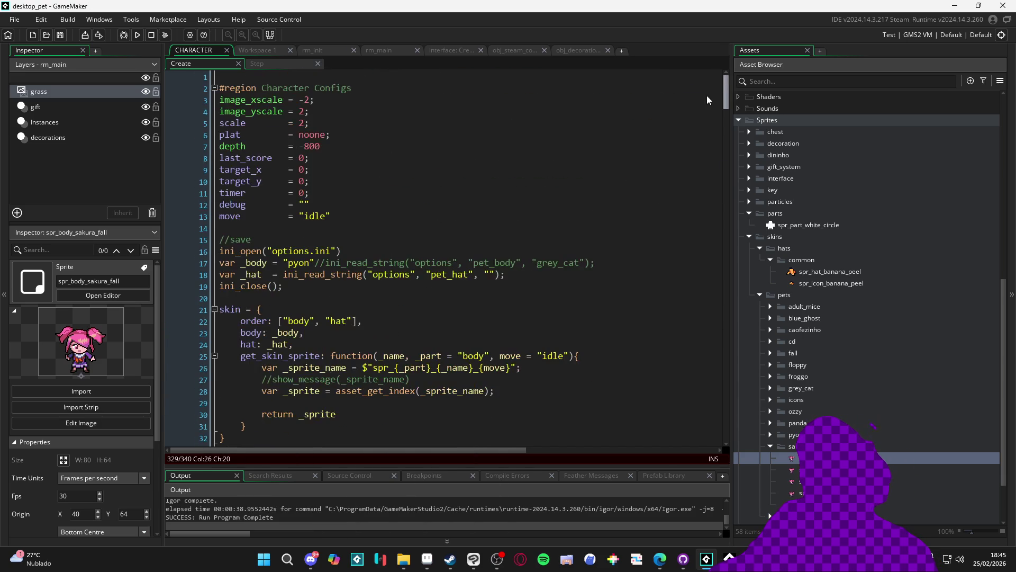
pyautogui.doubleClick(294, 263)
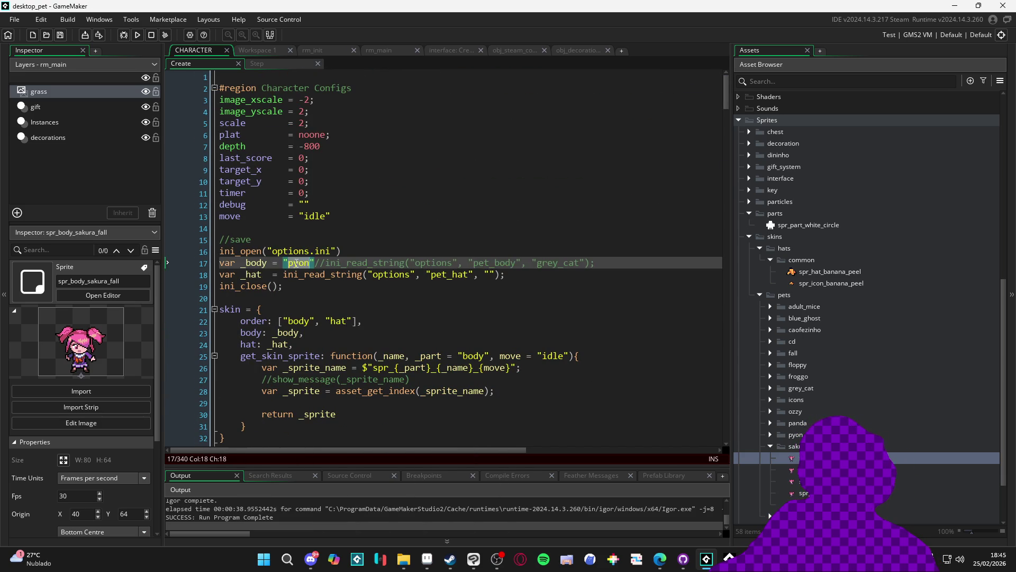
pyautogui.write('sakura')
pyautogui.hotkey('ctrl', 's')
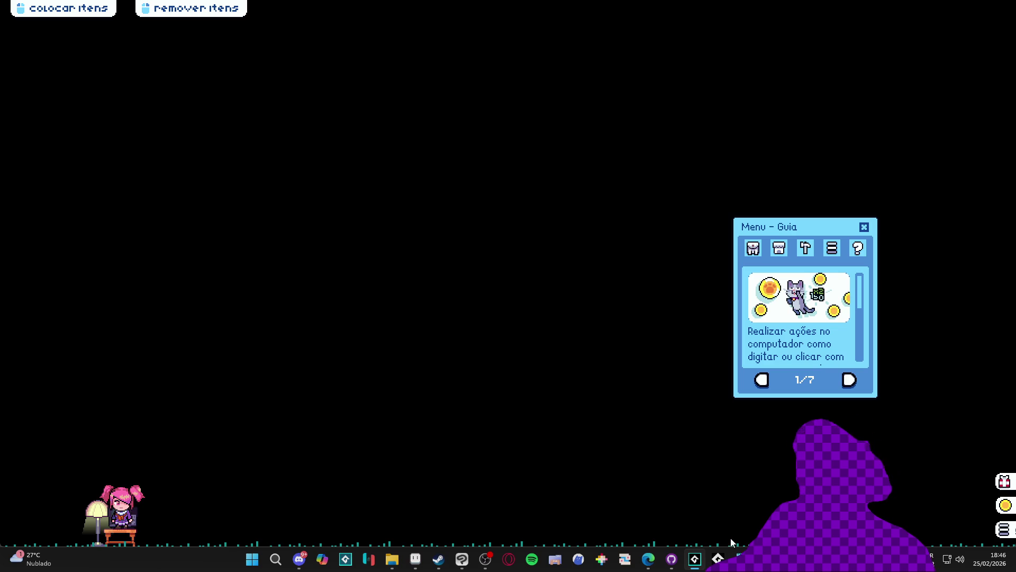
# Close the running sakura pet game and put the caret on empty line 20 of the code.
pyautogui.rightClick(695, 558)
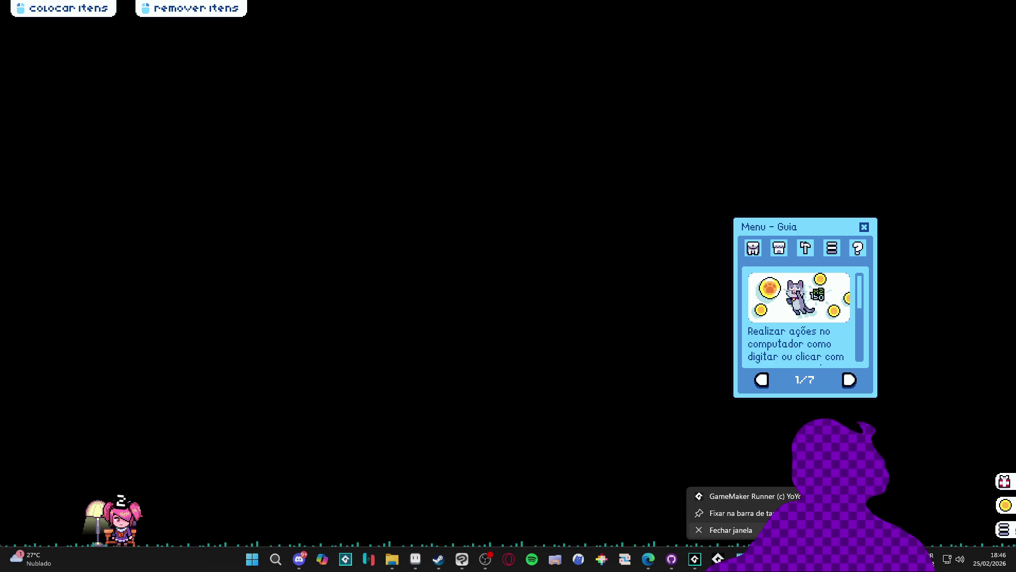
pyautogui.click(731, 530)
pyautogui.click(505, 308)
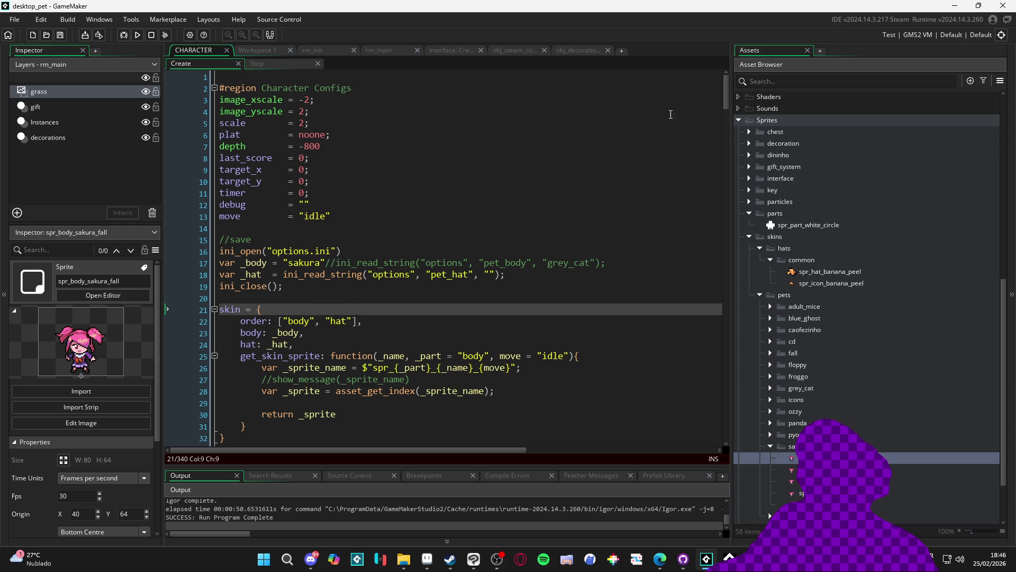
pyautogui.click(304, 299)
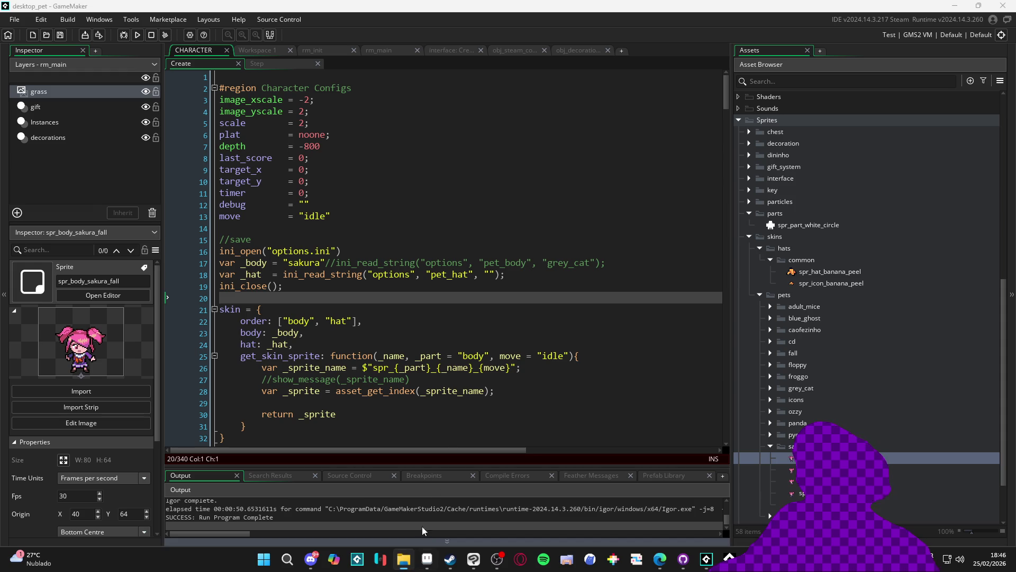
# Restore and maximize File Explorer, go up to characters and open the toby folder.
pyautogui.click(405, 559)
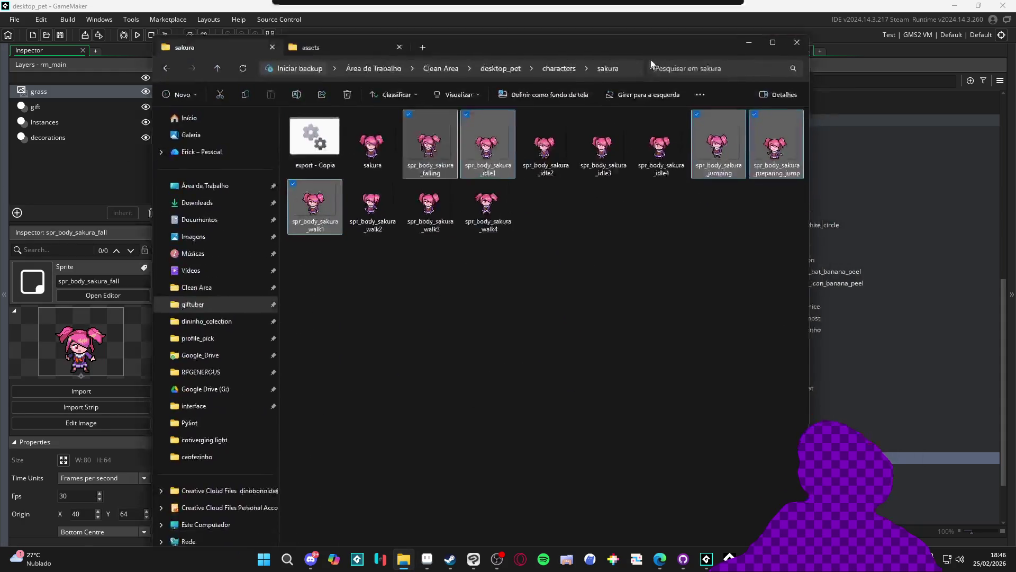
pyautogui.doubleClick(635, 51)
pyautogui.click(421, 30)
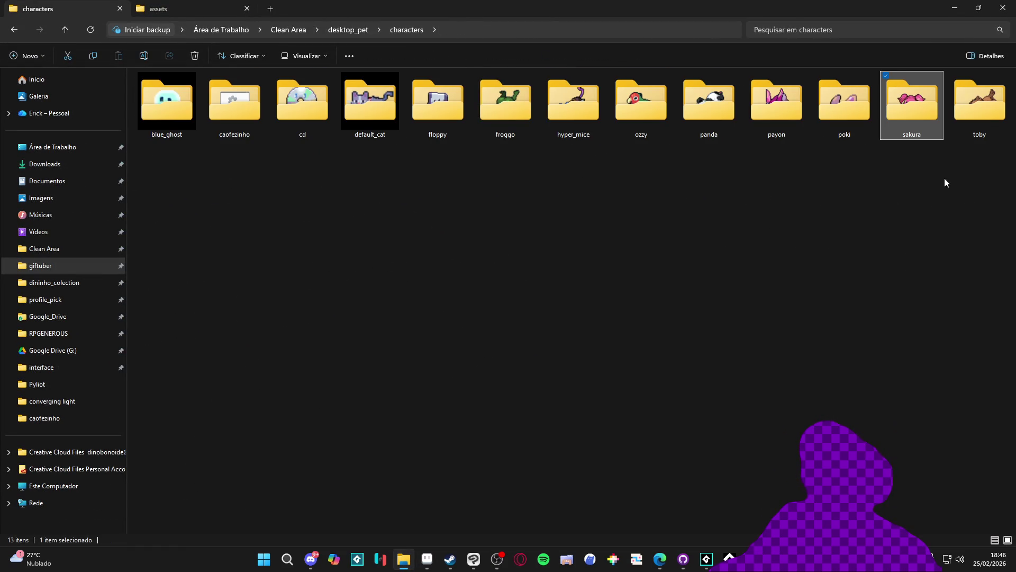
pyautogui.click(989, 103)
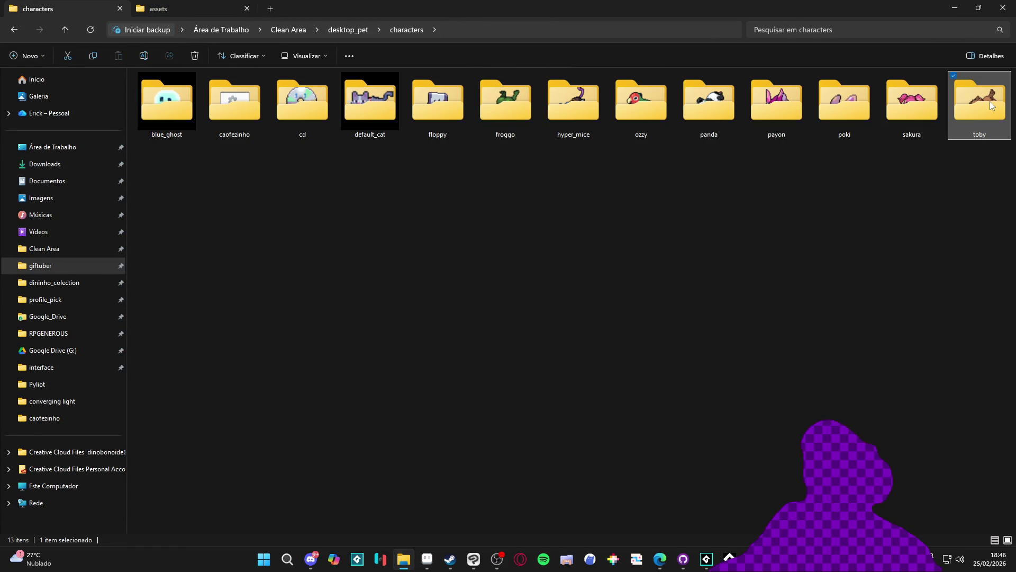
pyautogui.doubleClick(990, 103)
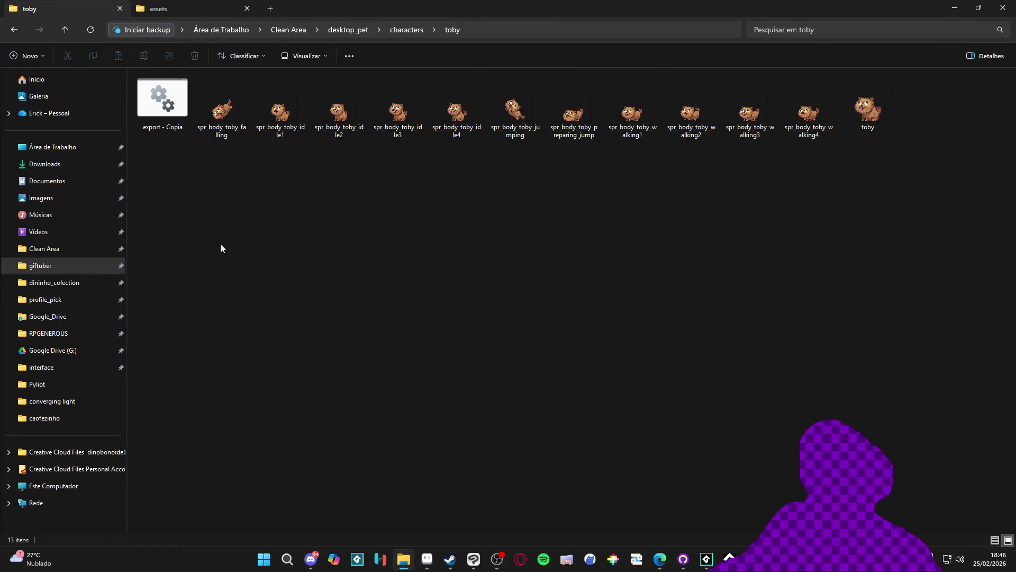
pyautogui.click(14, 30)
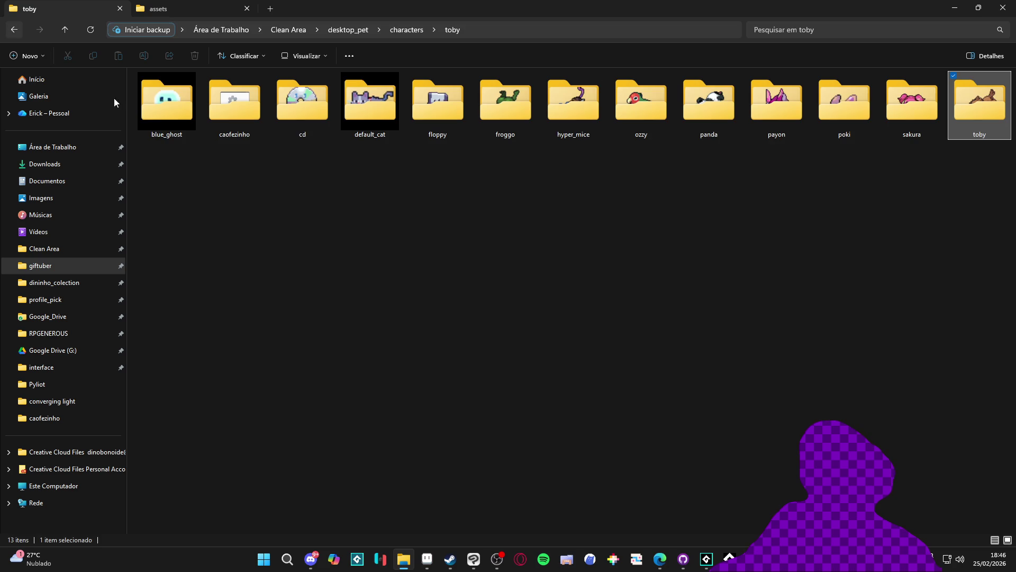
pyautogui.doubleClick(995, 105)
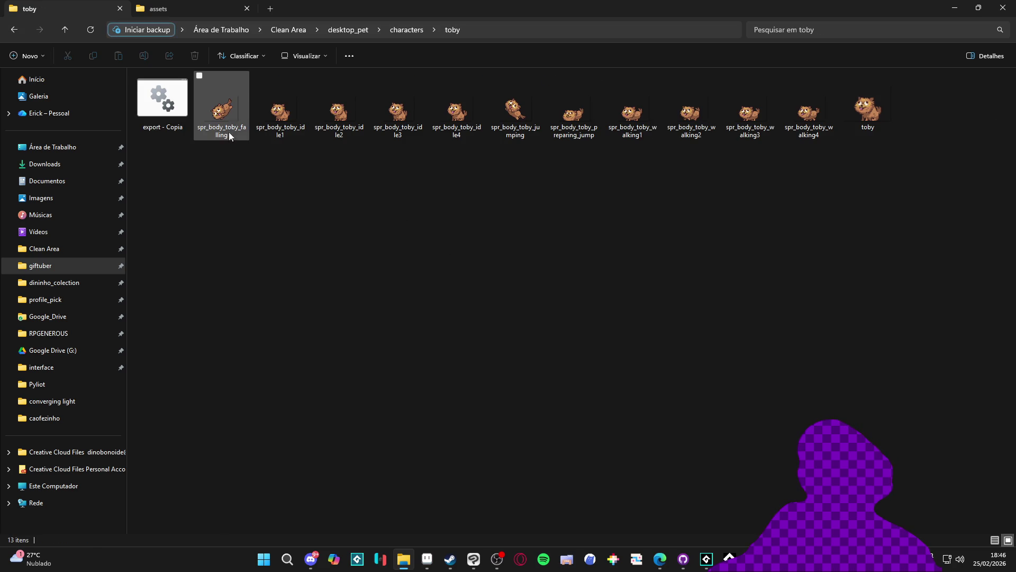
# Look over toby's sprite frames, return to the characters folder, then switch to GameMaker.
pyautogui.moveTo(230, 118)
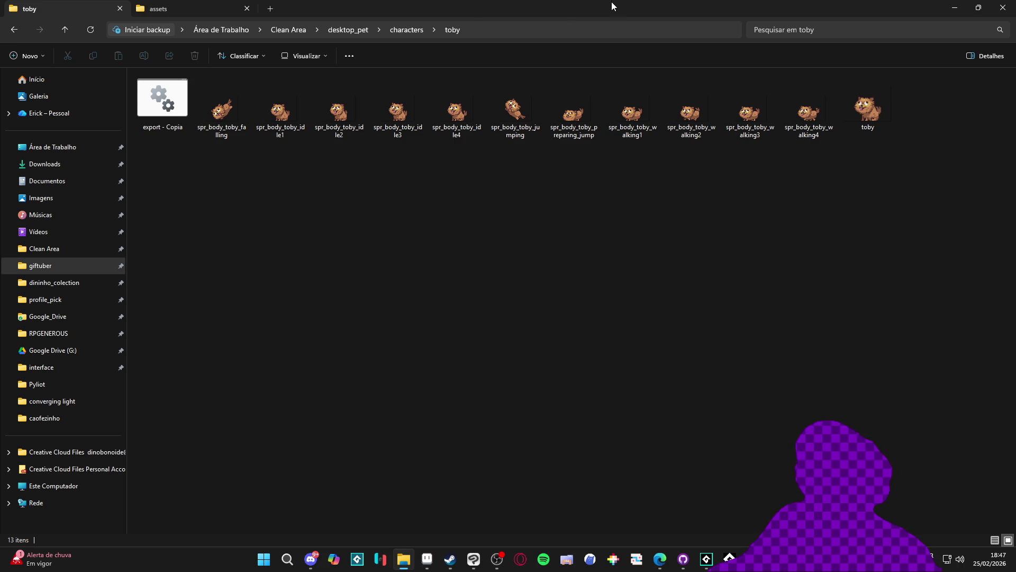
pyautogui.click(17, 32)
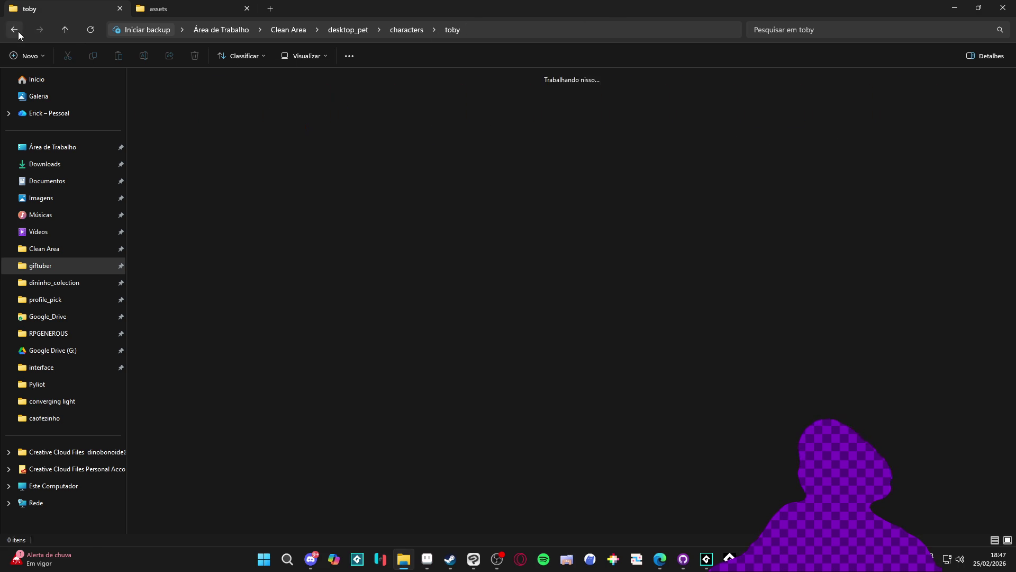
pyautogui.press('Left')
pyautogui.press('Left')
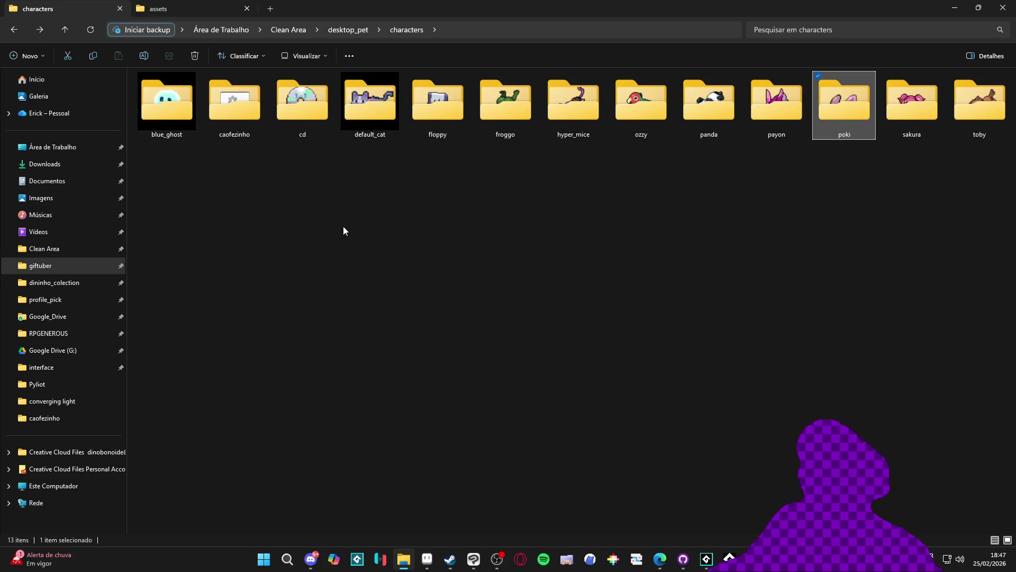
pyautogui.hotkey('alt', 'Tab')
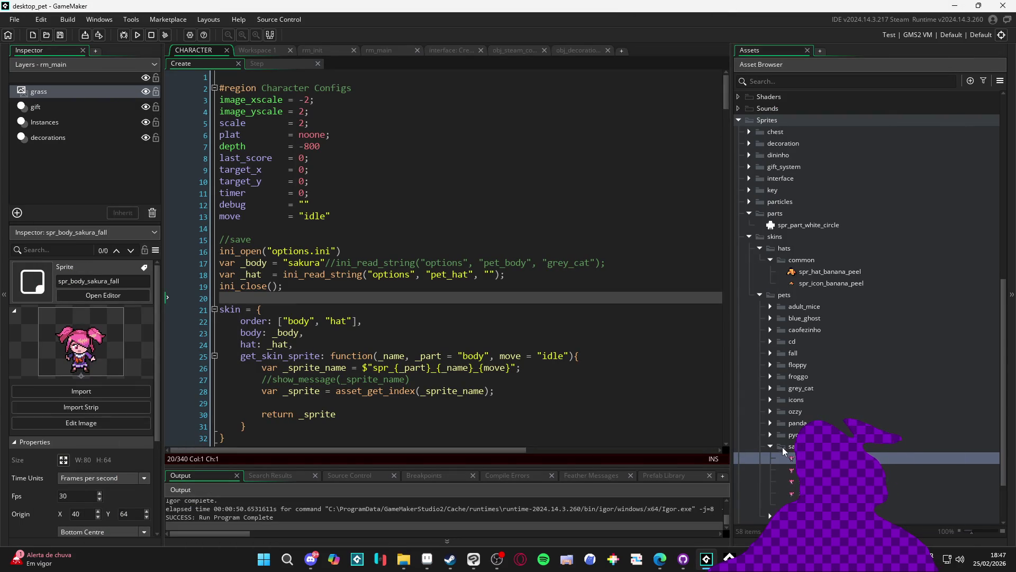
# Collapse the sakura sprites folder, select the toby folder, and run the desktop pet game with F5.
pyautogui.click(769, 446)
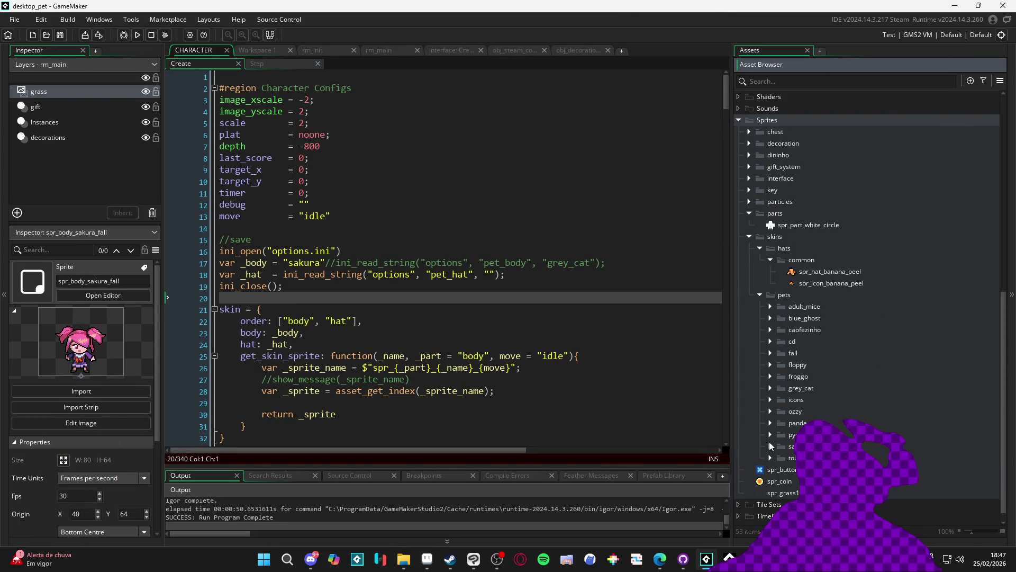
pyautogui.click(794, 457)
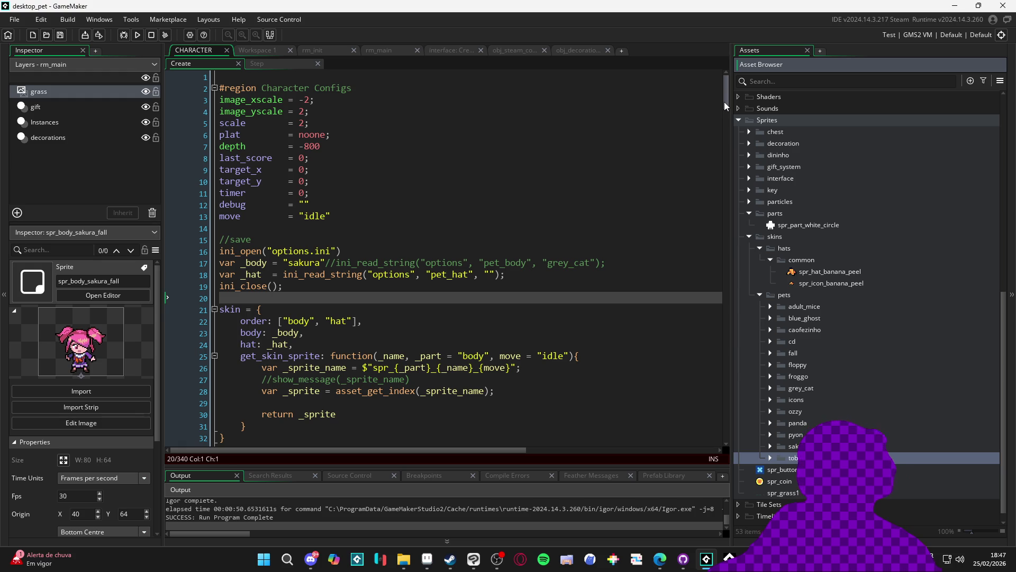
pyautogui.hotkey('alt', 'Tab')
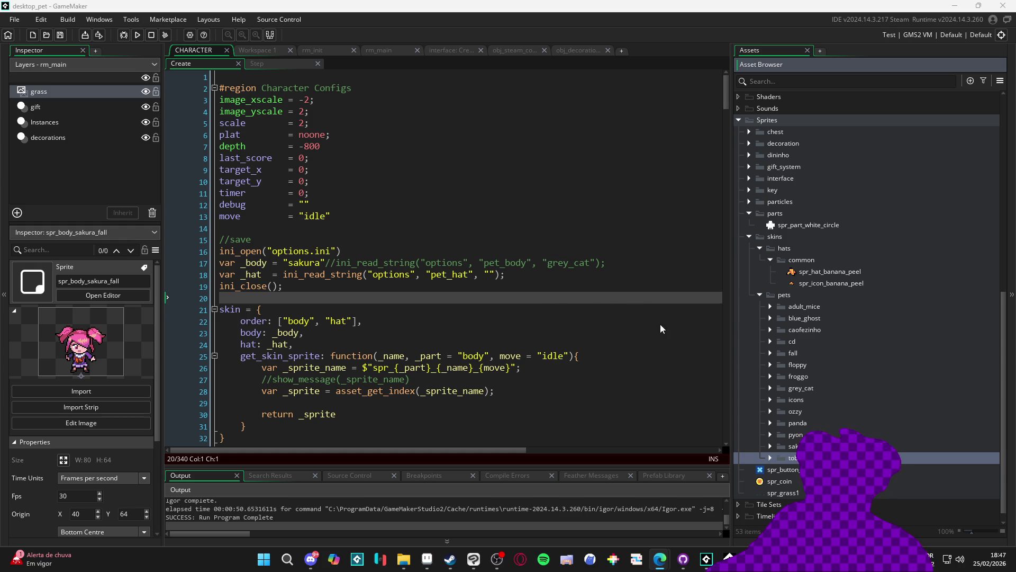
pyautogui.click(604, 293)
pyautogui.press('F5')
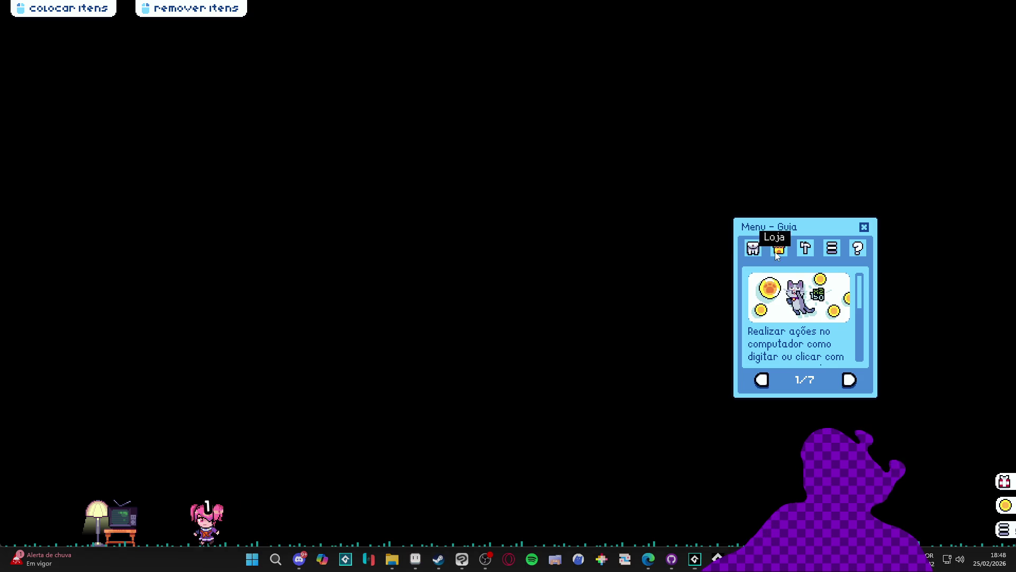
# Open the pet's inventory, move the pet further right onto the ground, then close the inventory.
pyautogui.click(753, 252)
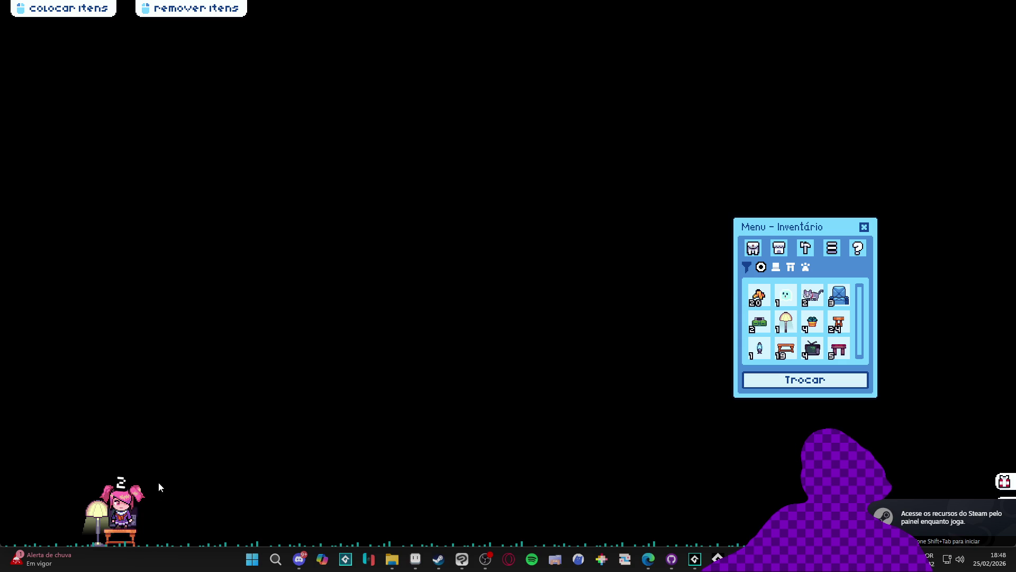
pyautogui.moveTo(123, 508)
pyautogui.click(133, 484)
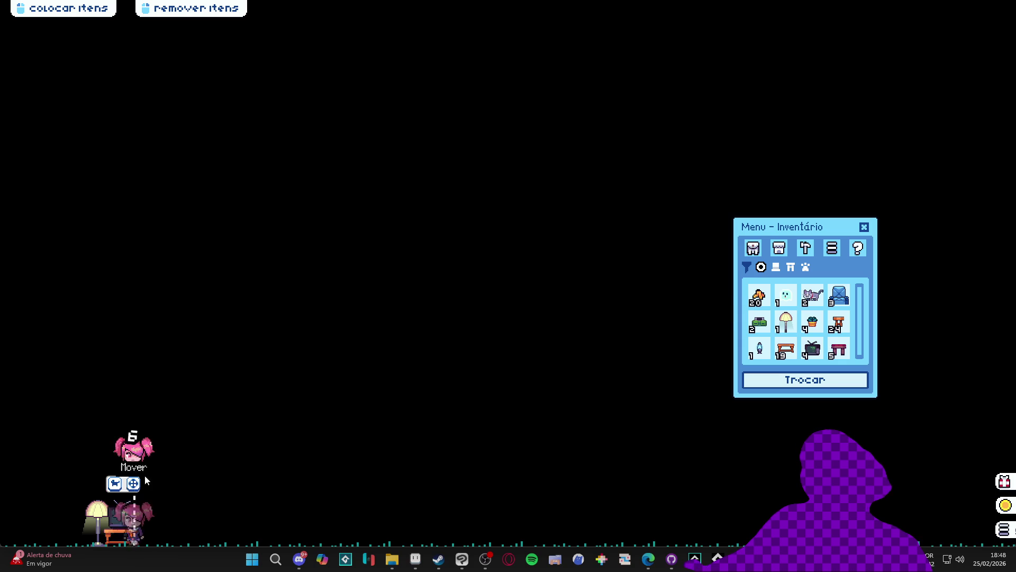
pyautogui.click(543, 509)
pyautogui.moveTo(546, 522)
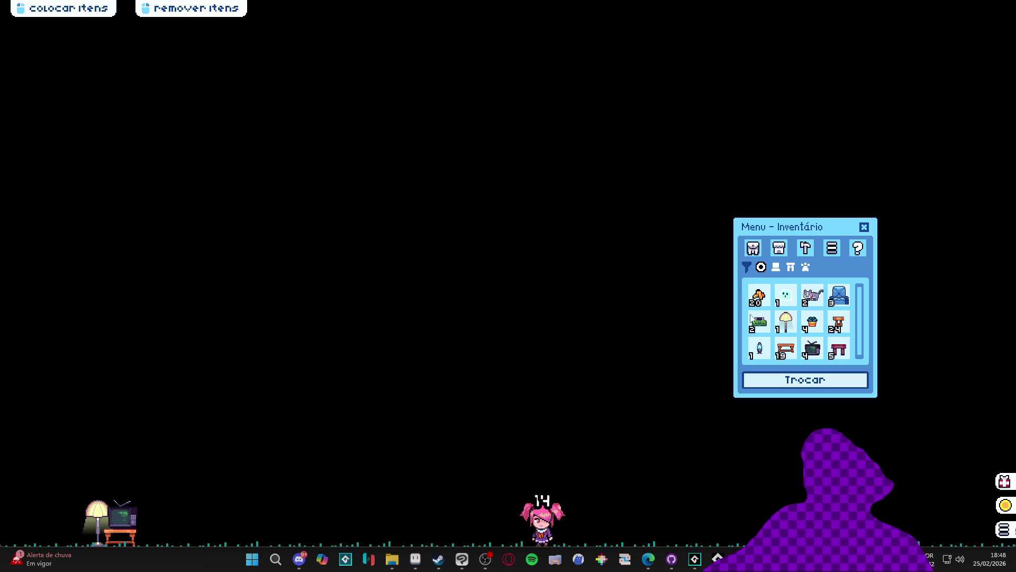
pyautogui.click(864, 226)
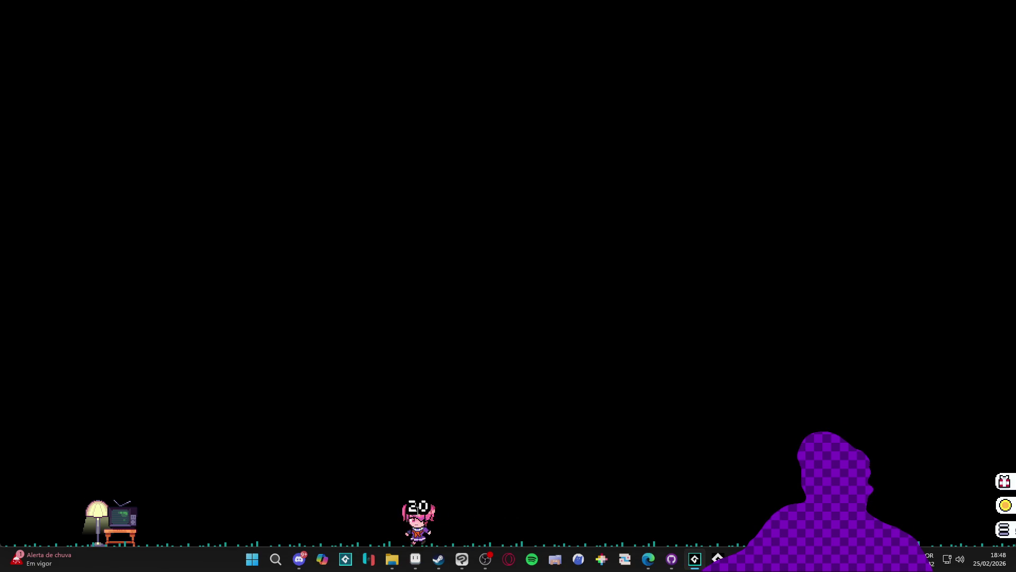
# Trigger a pet action, select the banana peel in the inventory, then close the game window.
pyautogui.click(327, 529)
pyautogui.click(326, 506)
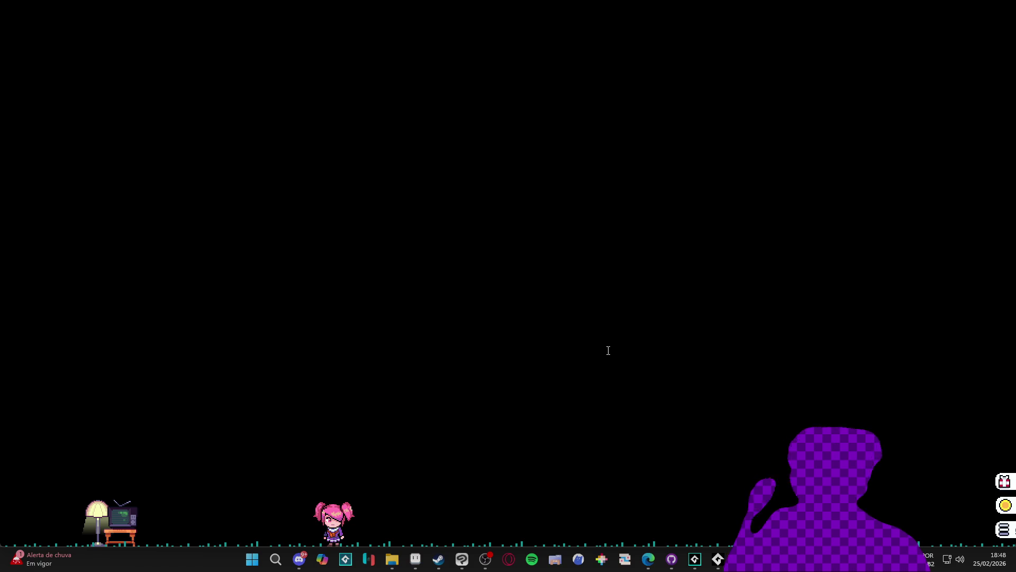
pyautogui.click(1005, 529)
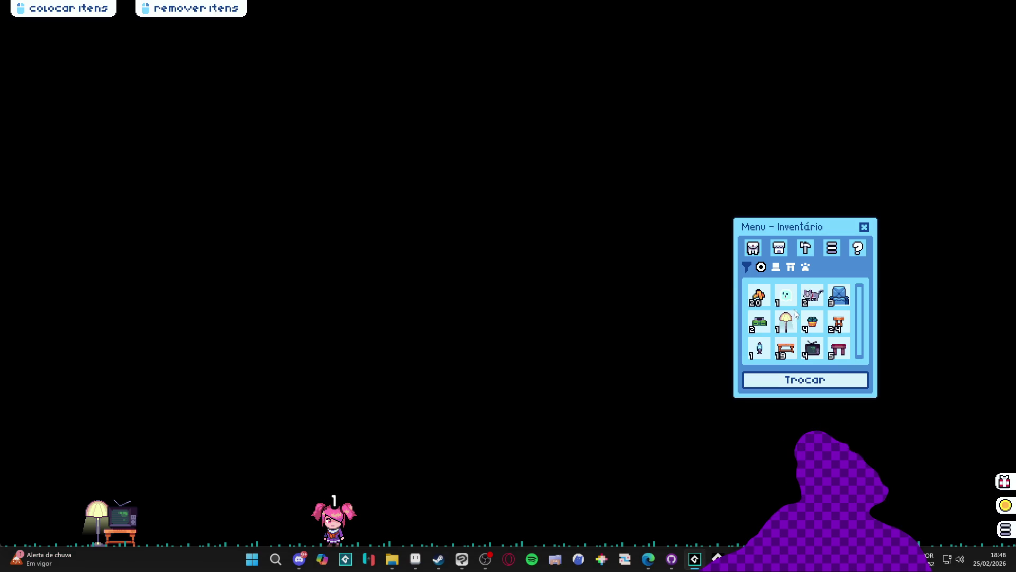
pyautogui.click(758, 297)
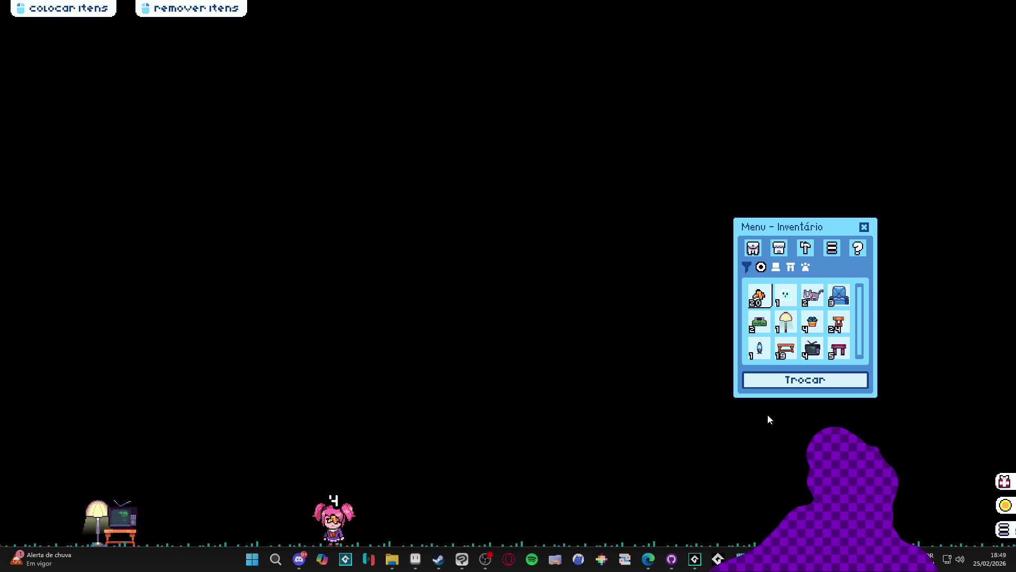
pyautogui.rightClick(741, 559)
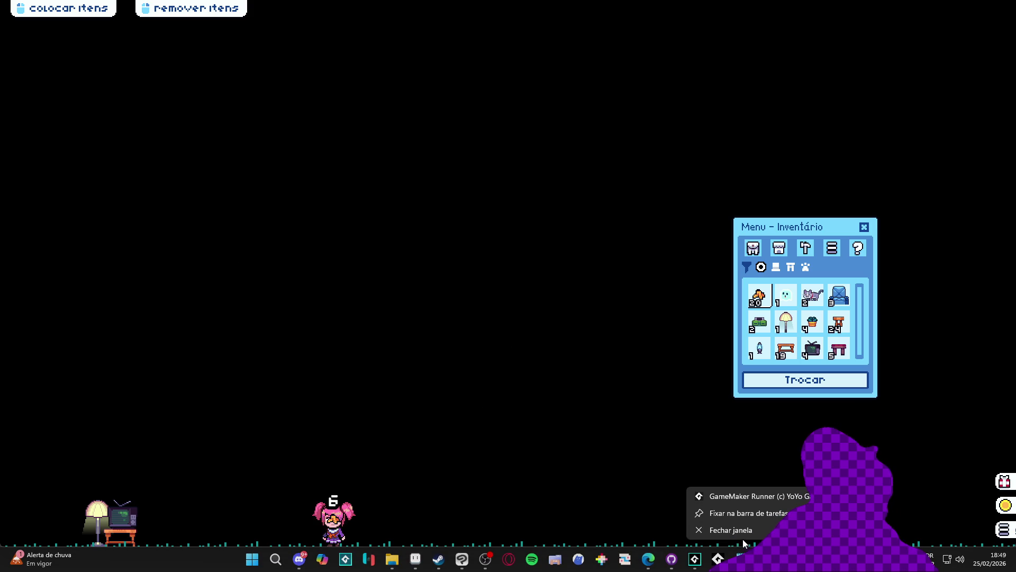
pyautogui.click(735, 530)
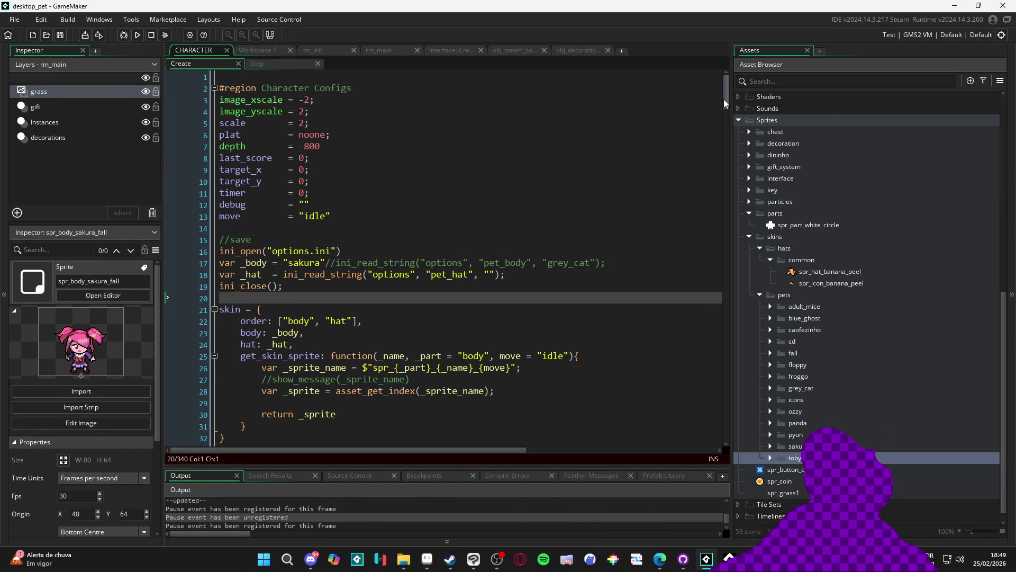
# Bring skins_metadata into view in the CHARACTER code and highlight the grey_cat entry.
pyautogui.click(725, 368)
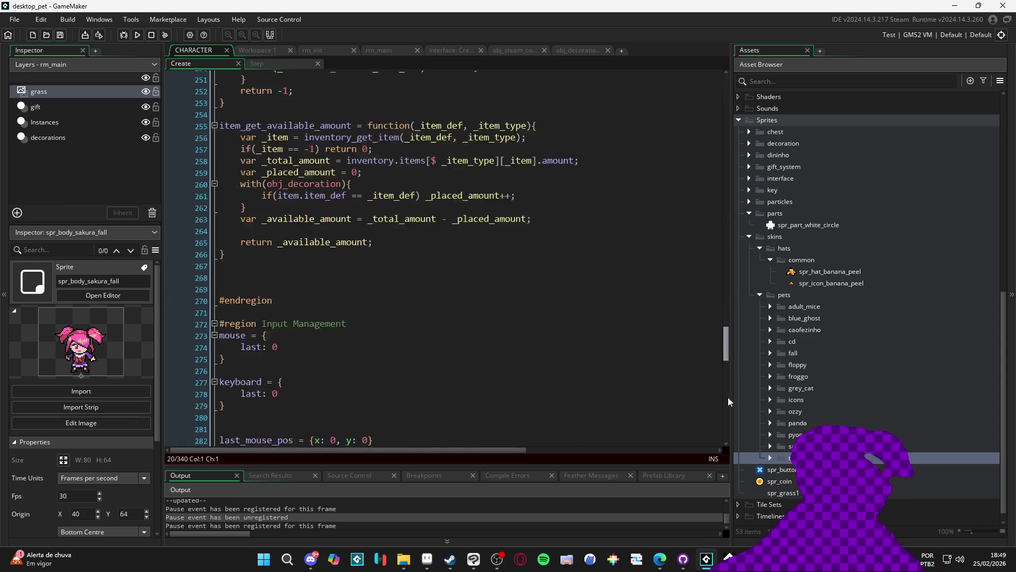
pyautogui.scroll(8, 477, 334)
pyautogui.scroll(-3, 359, 337)
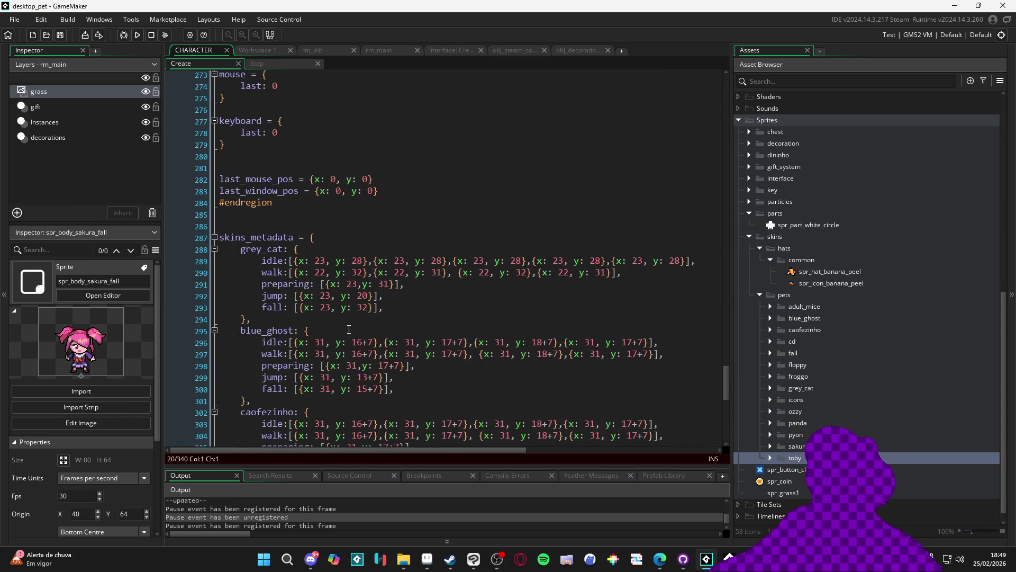
pyautogui.moveTo(396, 309)
pyautogui.mouseDown()
pyautogui.moveTo(225, 254)
pyautogui.moveTo(381, 286)
pyautogui.moveTo(381, 310)
pyautogui.moveTo(205, 254)
pyautogui.mouseUp()
pyautogui.click(373, 261)
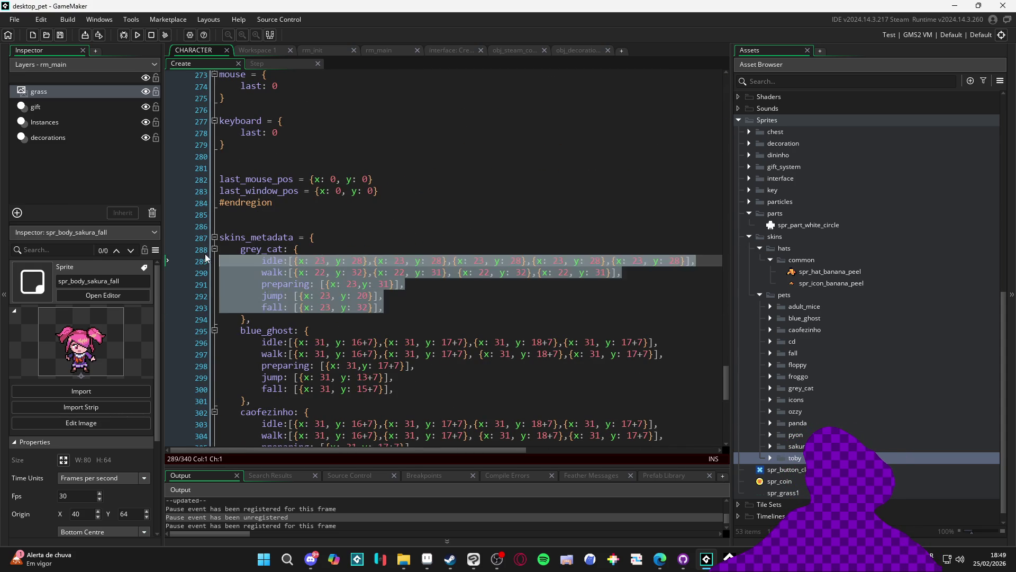
pyautogui.click(409, 307)
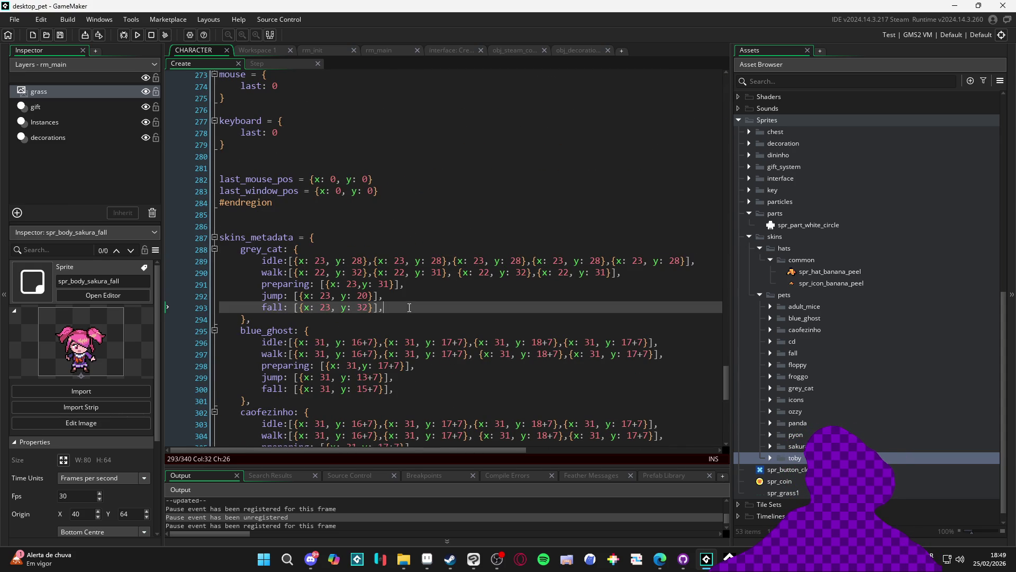
pyautogui.click(258, 249)
pyautogui.doubleClick(262, 249)
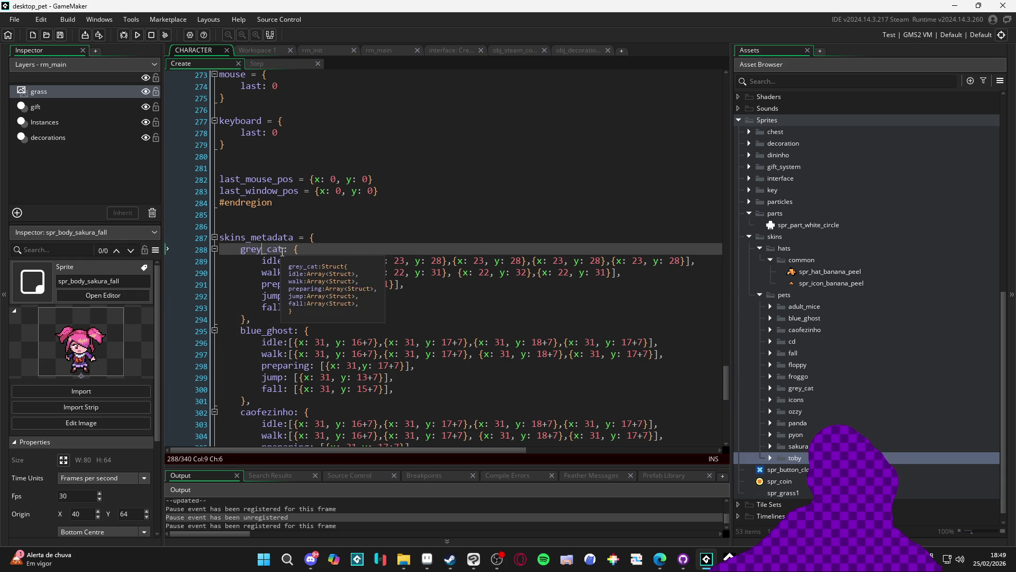
pyautogui.click(244, 251)
pyautogui.doubleClick(243, 249)
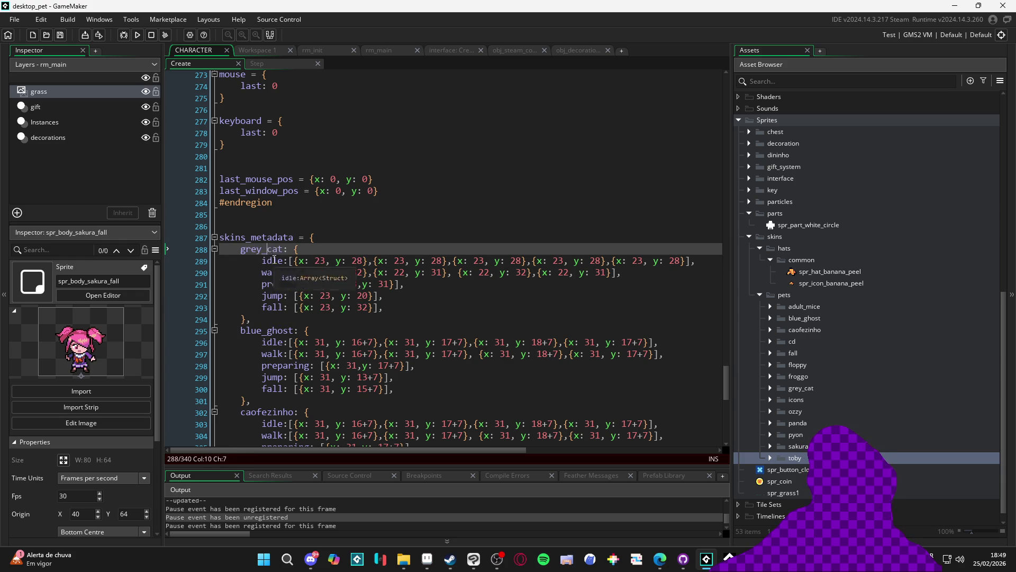
# Inspect grey_cat's idle, walk and preparing offset values, then switch to Aseprite.
pyautogui.click(273, 260)
pyautogui.doubleClick(271, 261)
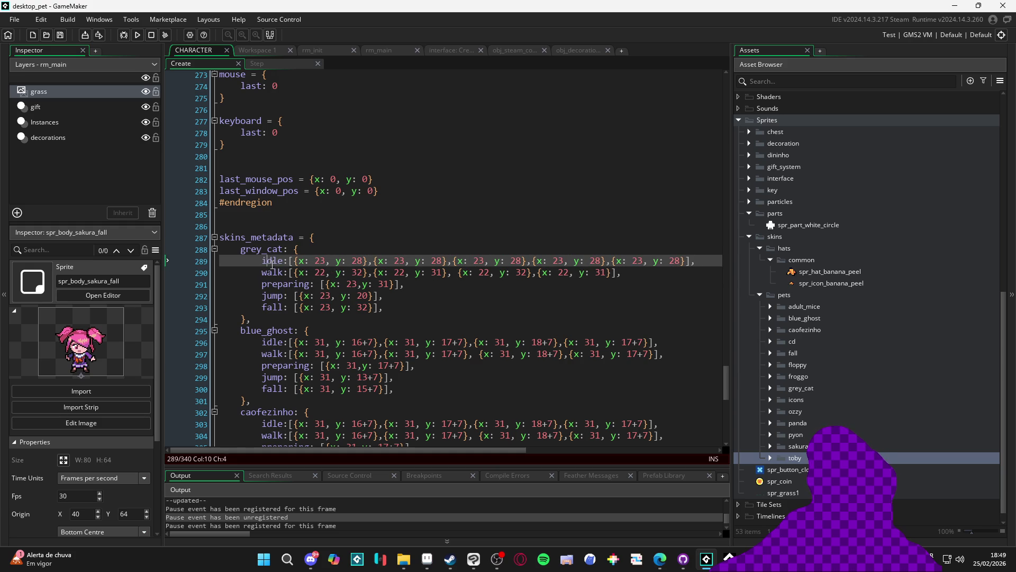
pyautogui.moveTo(295, 260); pyautogui.dragTo(444, 262)
pyautogui.click(456, 261)
pyautogui.click(558, 272)
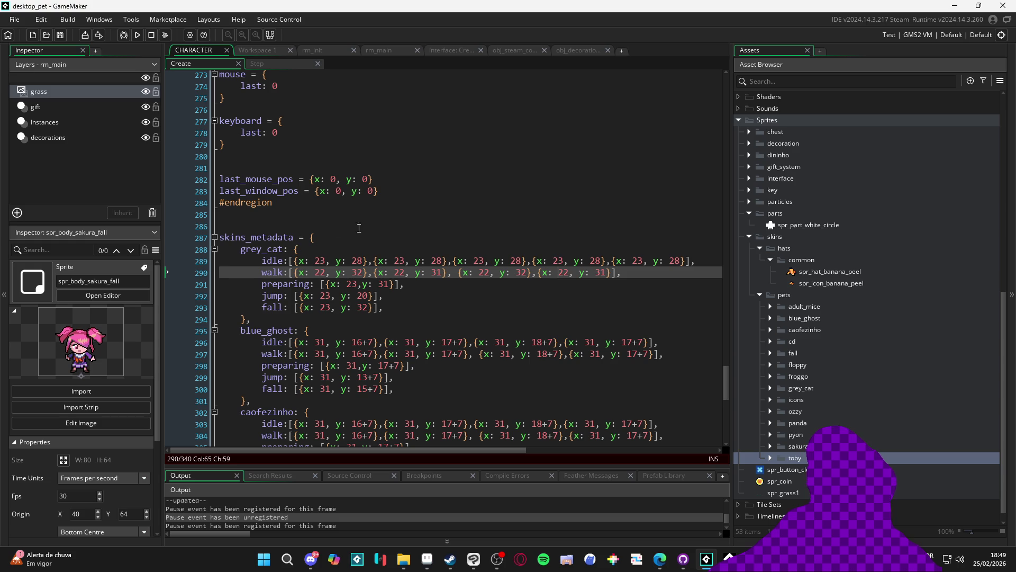
pyautogui.click(318, 260)
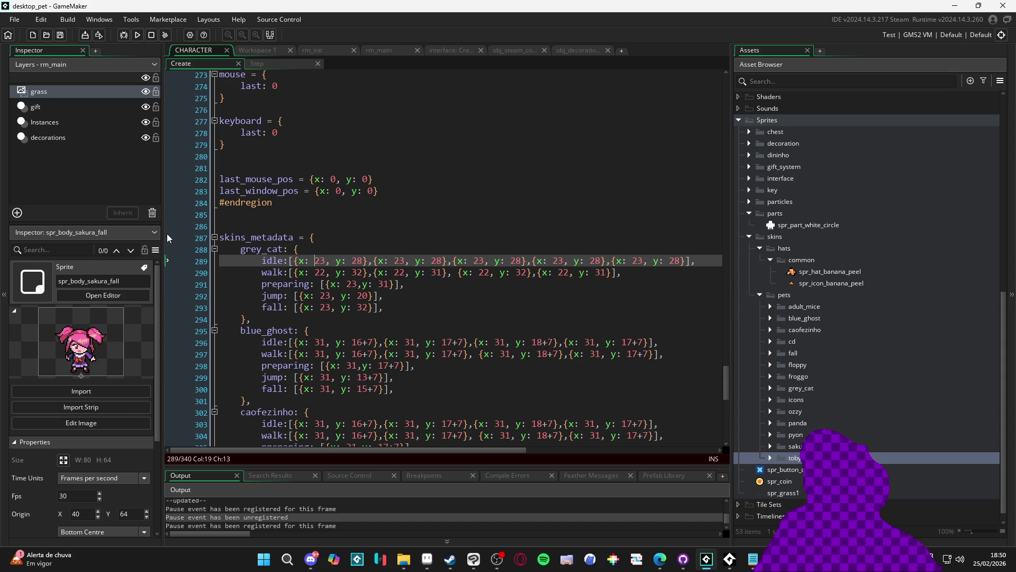
pyautogui.moveTo(315, 260); pyautogui.dragTo(315, 272)
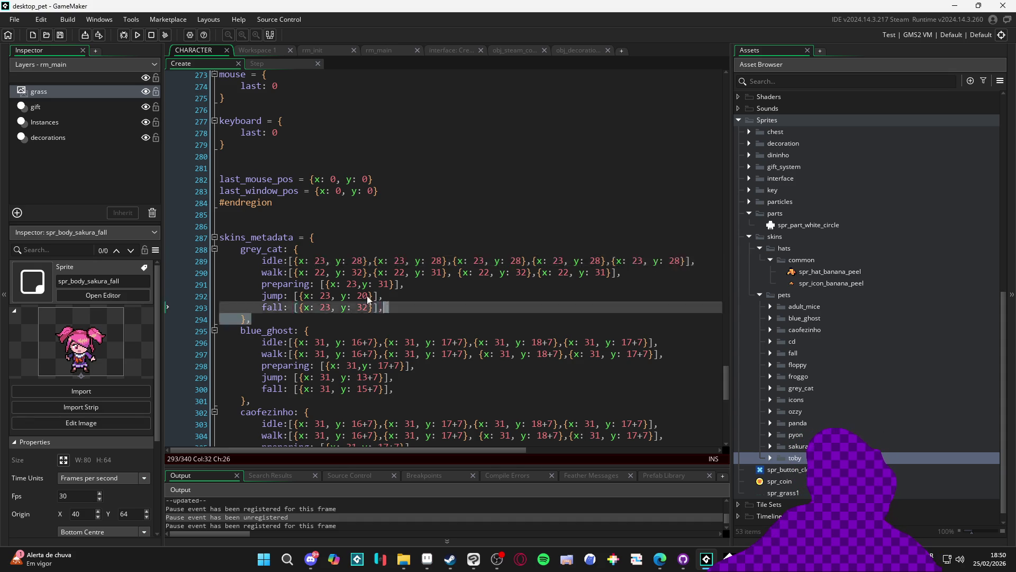
pyautogui.click(299, 284)
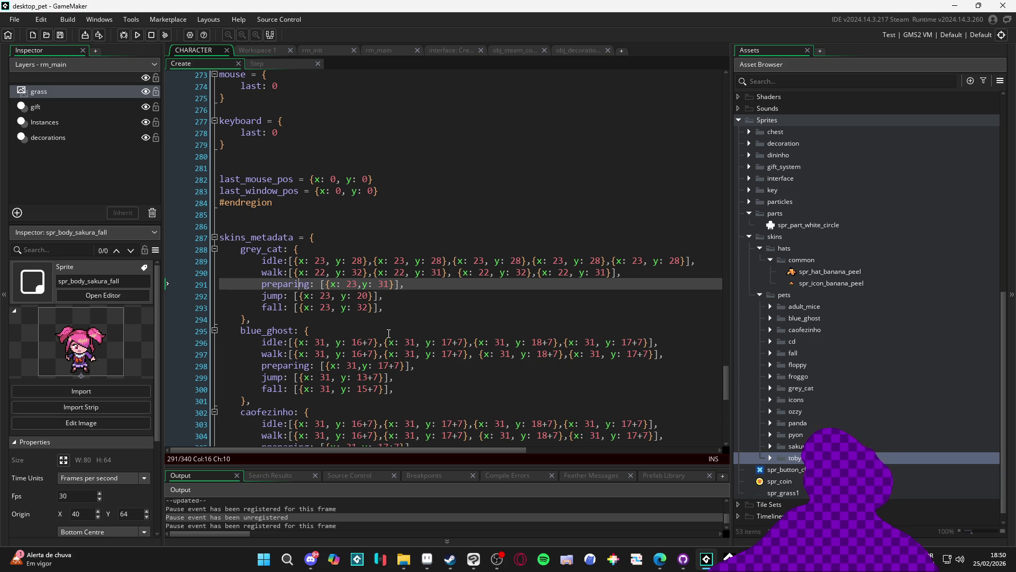
pyautogui.click(426, 559)
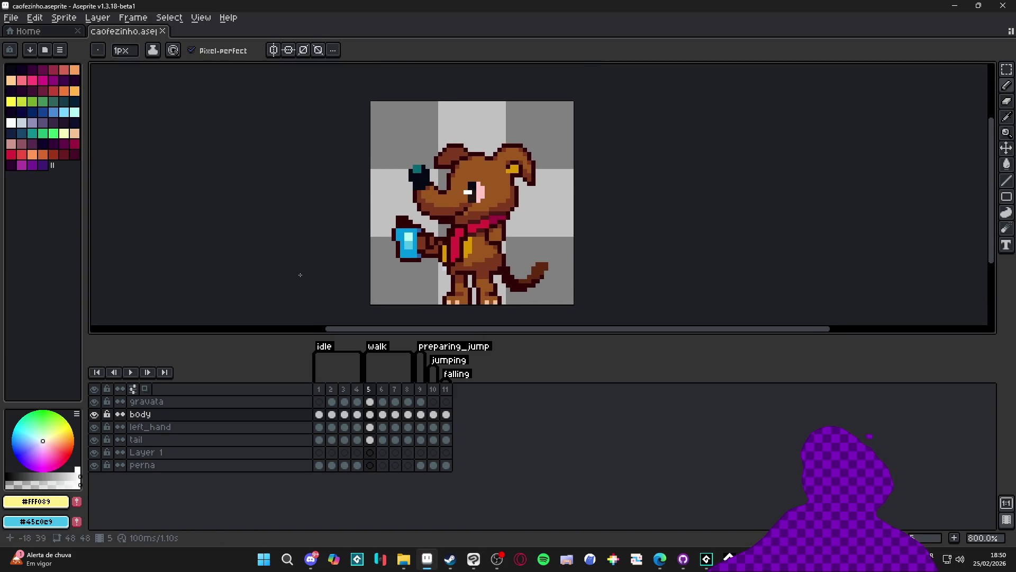
# Add a new layer above gravata and paint a magenta pivot pixel on frame 1.
pyautogui.click(284, 401)
pyautogui.hotkey('shift', 'n')
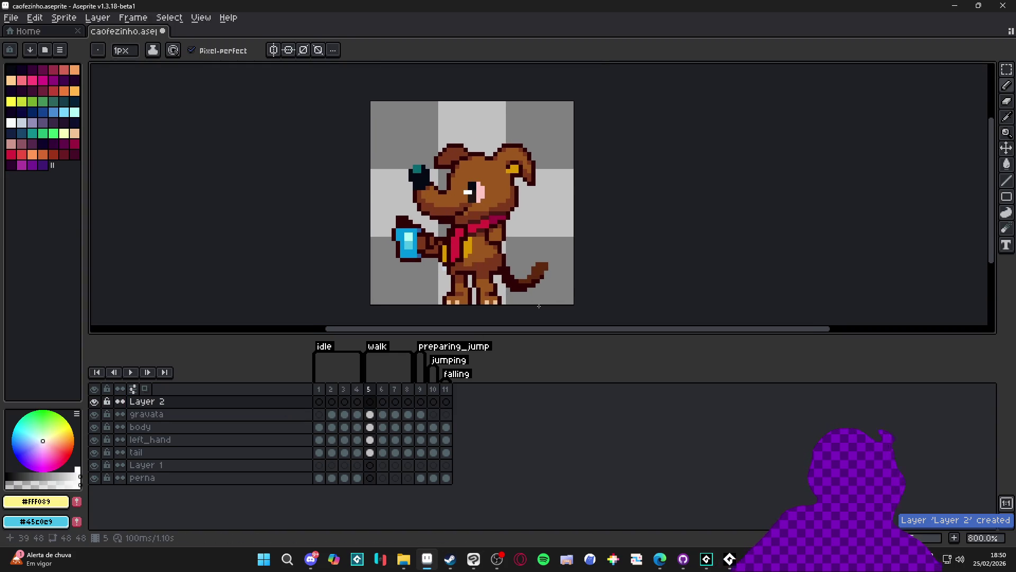
pyautogui.click(319, 402)
pyautogui.click(43, 80)
pyautogui.scroll(3, 476, 177)
pyautogui.click(470, 141)
pyautogui.scroll(-2, 430, 176)
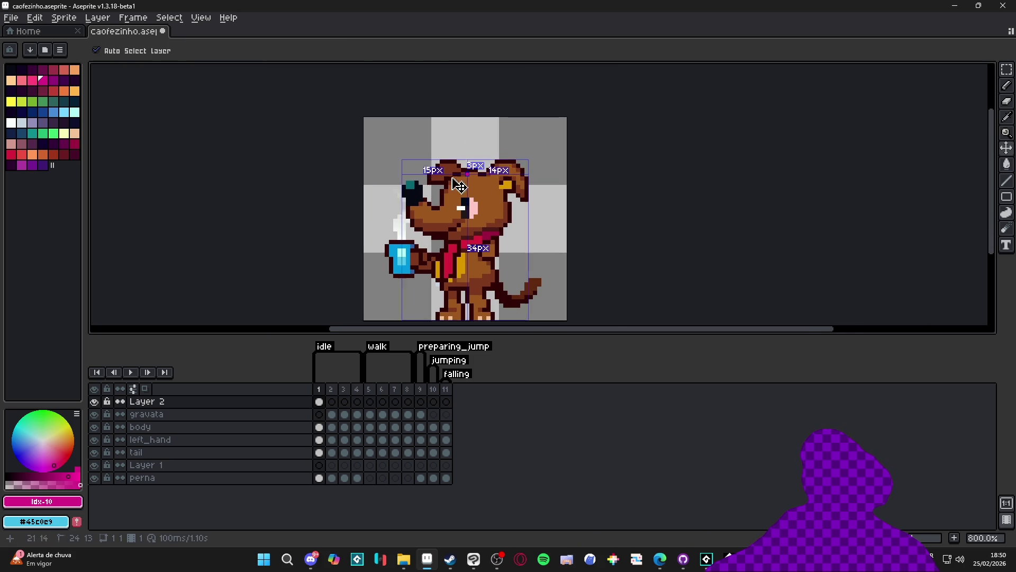
# Compare frame 2 against grey_cat's idle offsets (23, 28) in the GameMaker code.
pyautogui.click(331, 389)
pyautogui.scroll(2, 445, 199)
pyautogui.press('alt')
pyautogui.hotkey('alt', 'Tab')
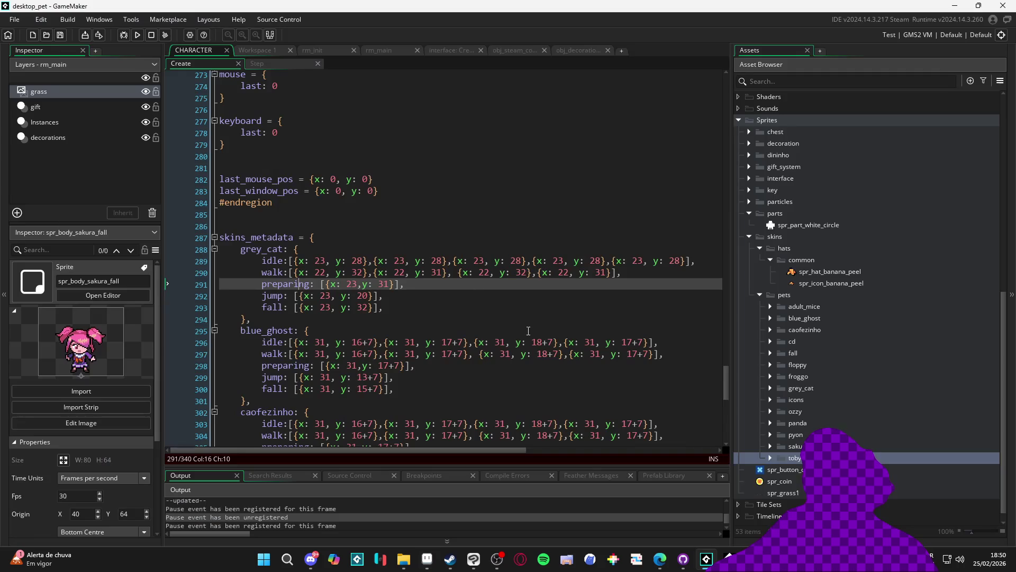
pyautogui.click(339, 262)
pyautogui.doubleClick(321, 261)
pyautogui.doubleClick(360, 261)
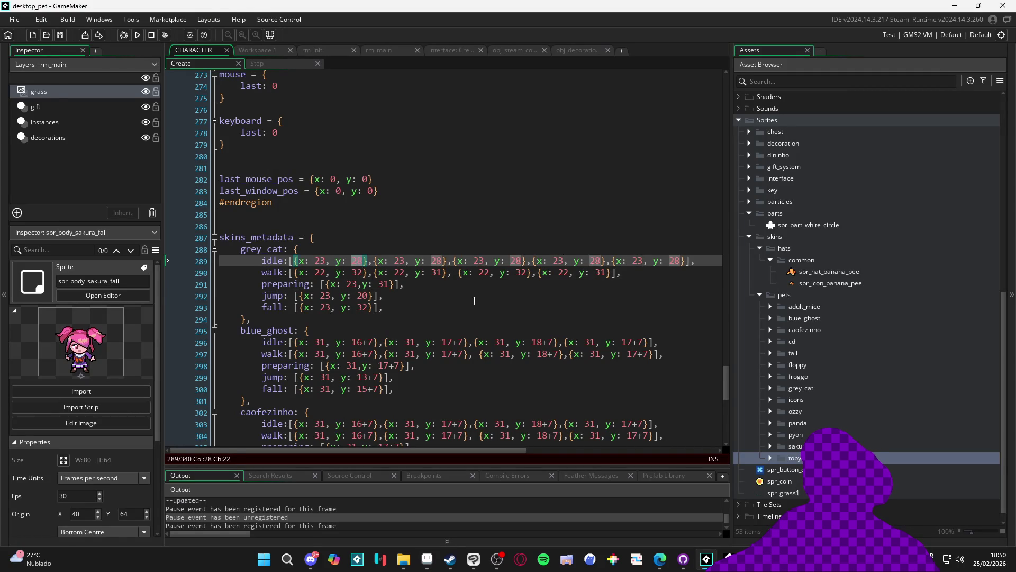
pyautogui.hotkey('alt', 'Tab')
pyautogui.scroll(-3, 426, 165)
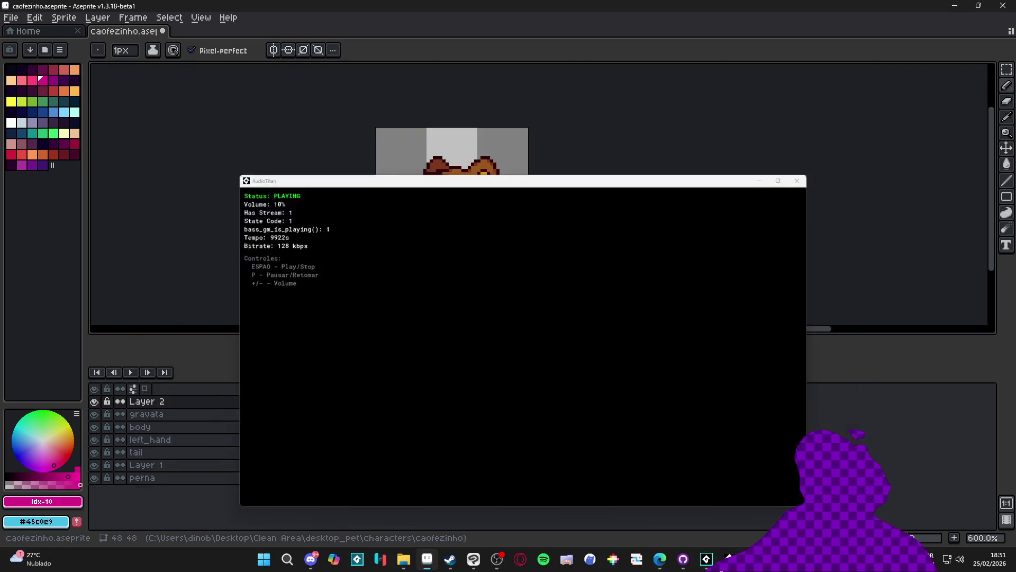
# Close AudioTitan, review the end of the grey_cat entry, then show caofezinho frame 2.
pyautogui.click(706, 560)
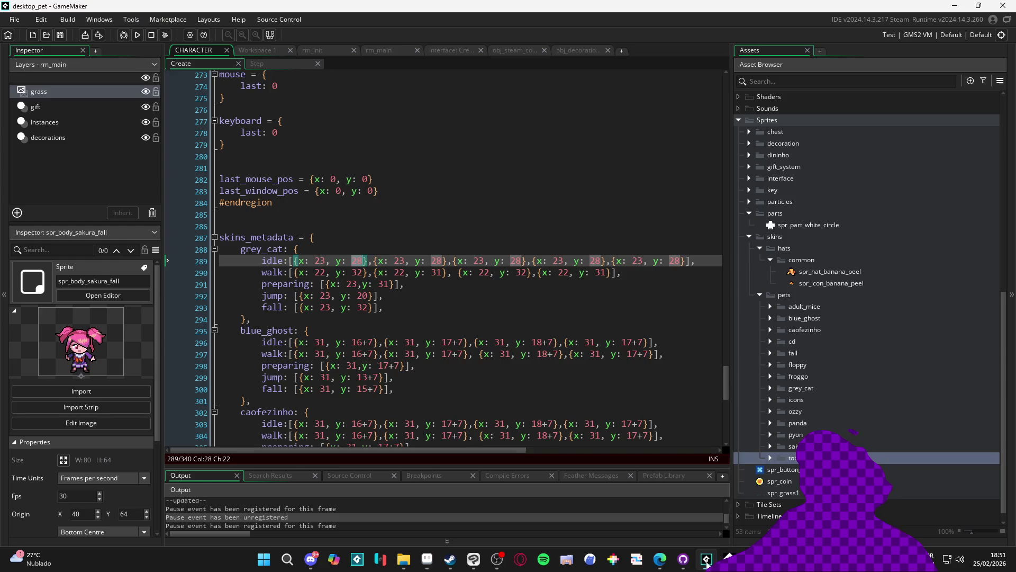
pyautogui.click(707, 560)
pyautogui.click(707, 560)
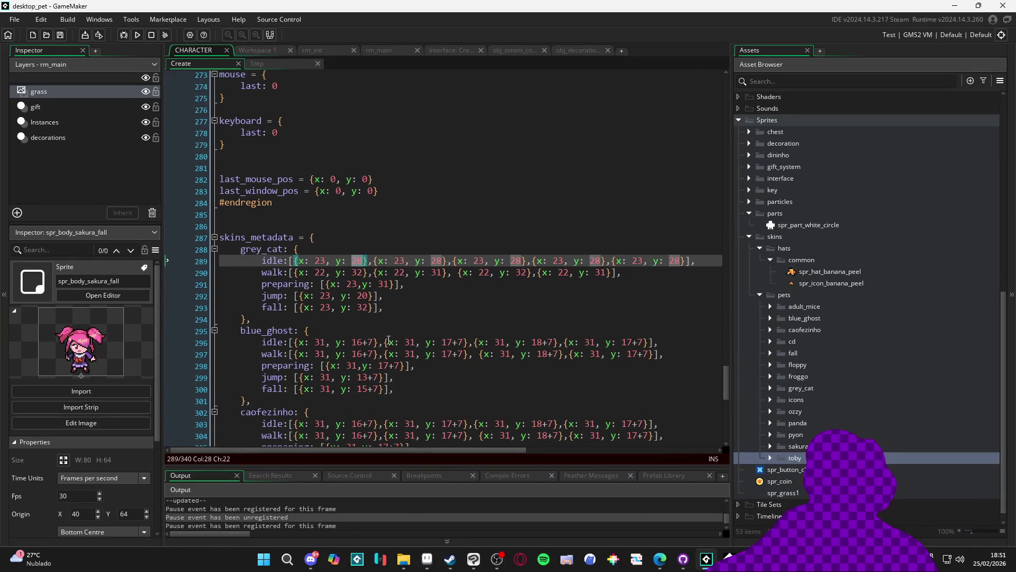
pyautogui.click(400, 309)
pyautogui.click(349, 319)
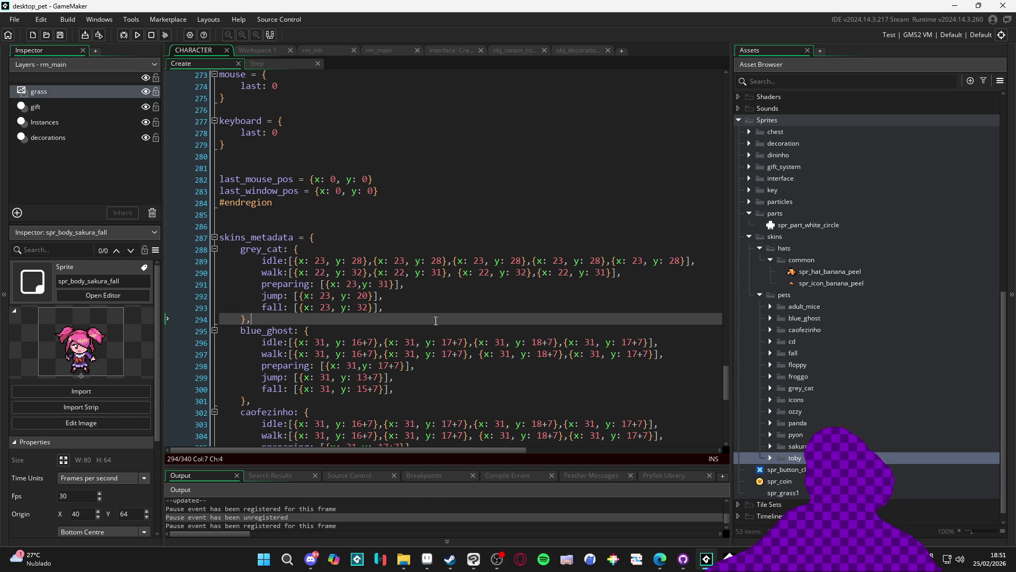
pyautogui.hotkey('alt', 'Tab')
pyautogui.click(330, 390)
# Step through idle and walk frames 1–6, zooming in on the dog's head.
pyautogui.click(319, 390)
pyautogui.click(330, 390)
pyautogui.click(344, 390)
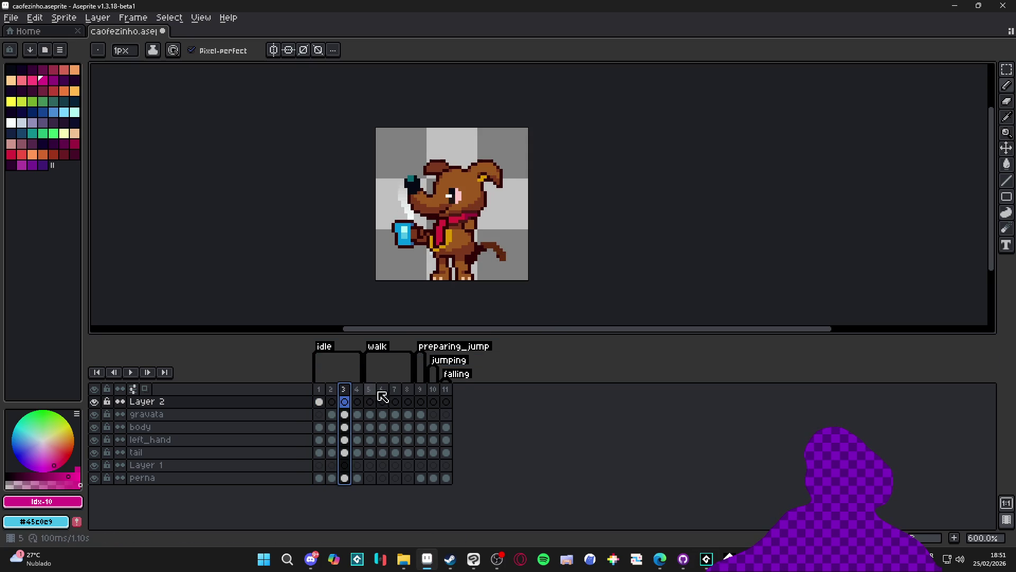
pyautogui.click(369, 390)
pyautogui.click(382, 390)
pyautogui.click(369, 390)
pyautogui.click(381, 390)
pyautogui.scroll(1, 428, 187)
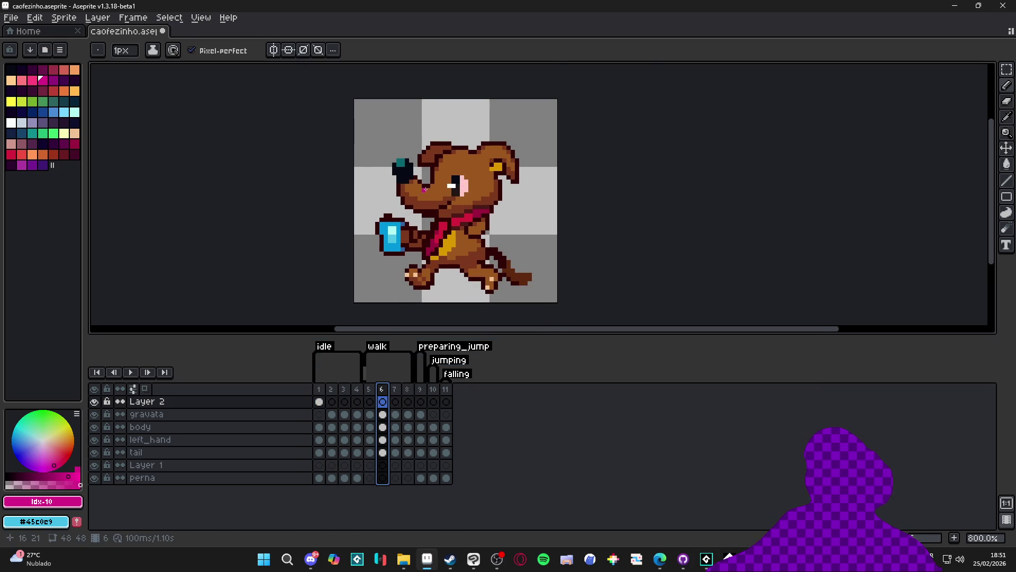
pyautogui.scroll(3, 427, 187)
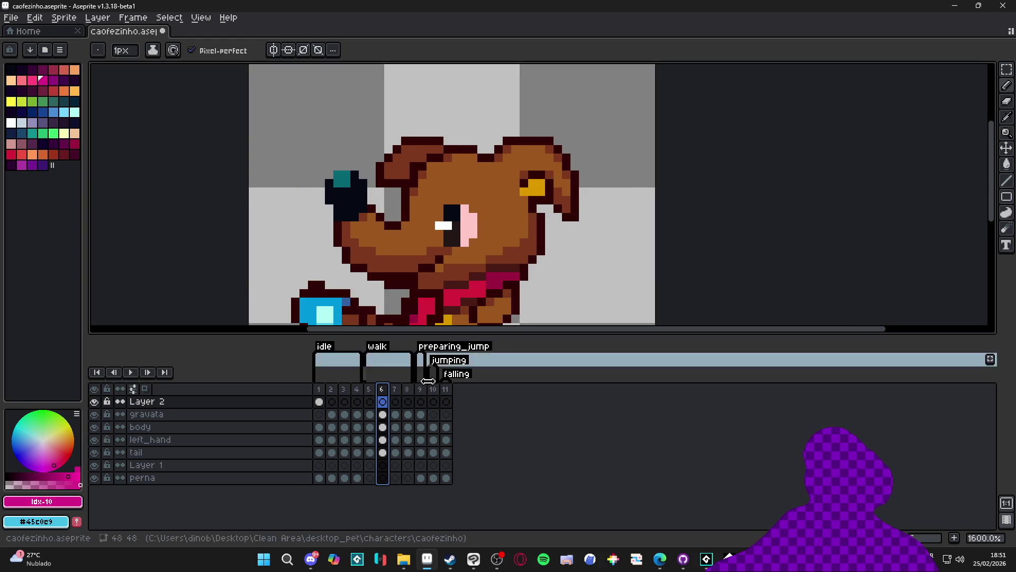
# View frames 7–11 (walk, preparing_jump, jumping, falling), then minimize and later restore Aseprite.
pyautogui.click(396, 394)
pyautogui.click(408, 396)
pyautogui.click(422, 400)
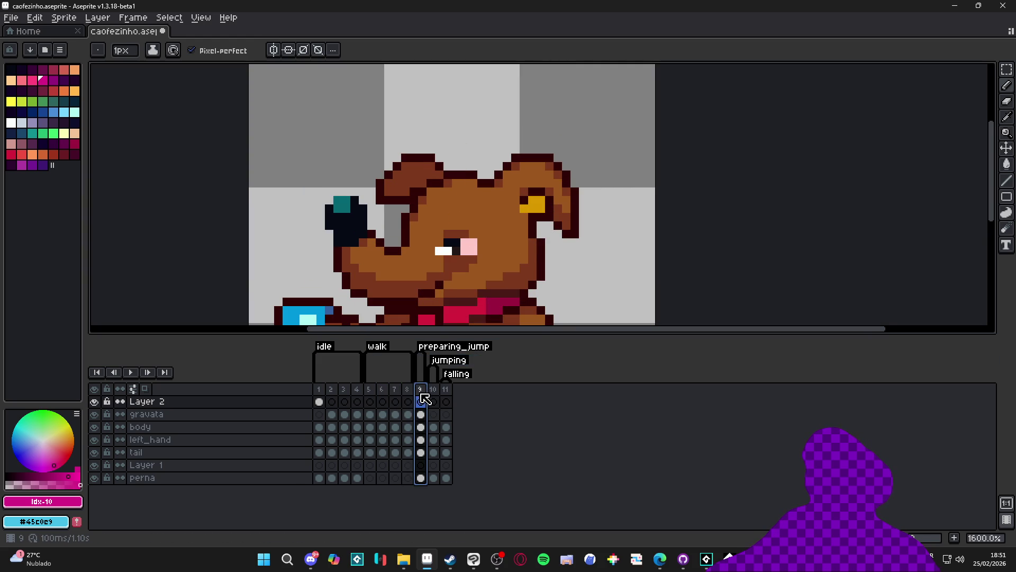
pyautogui.click(433, 396)
pyautogui.click(446, 396)
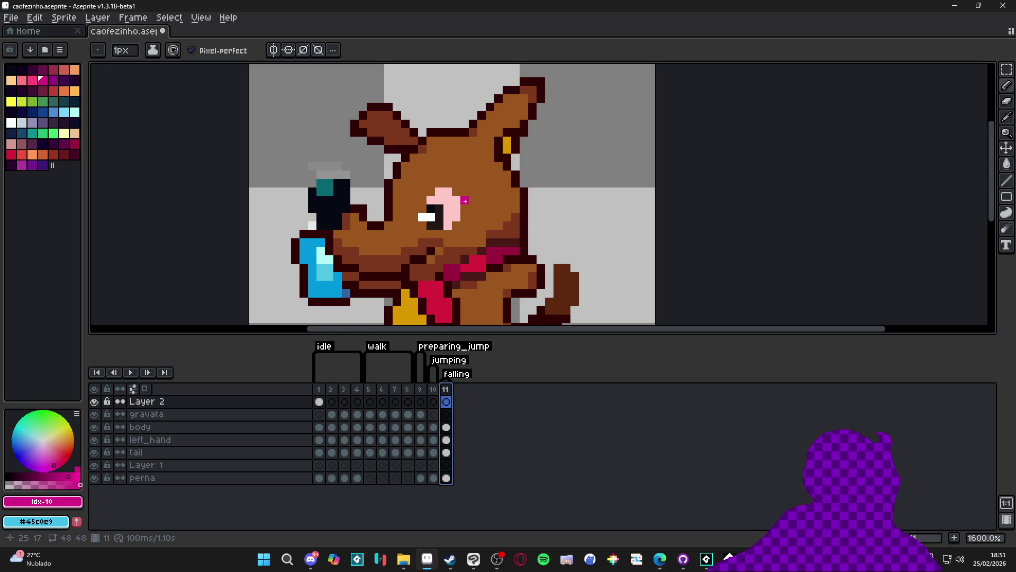
pyautogui.click(955, 6)
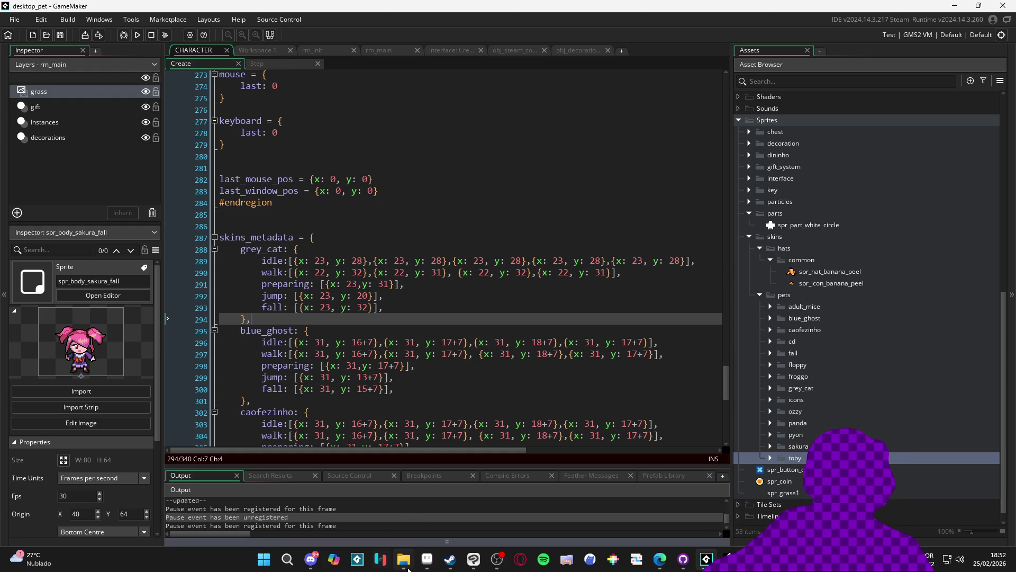
pyautogui.click(426, 558)
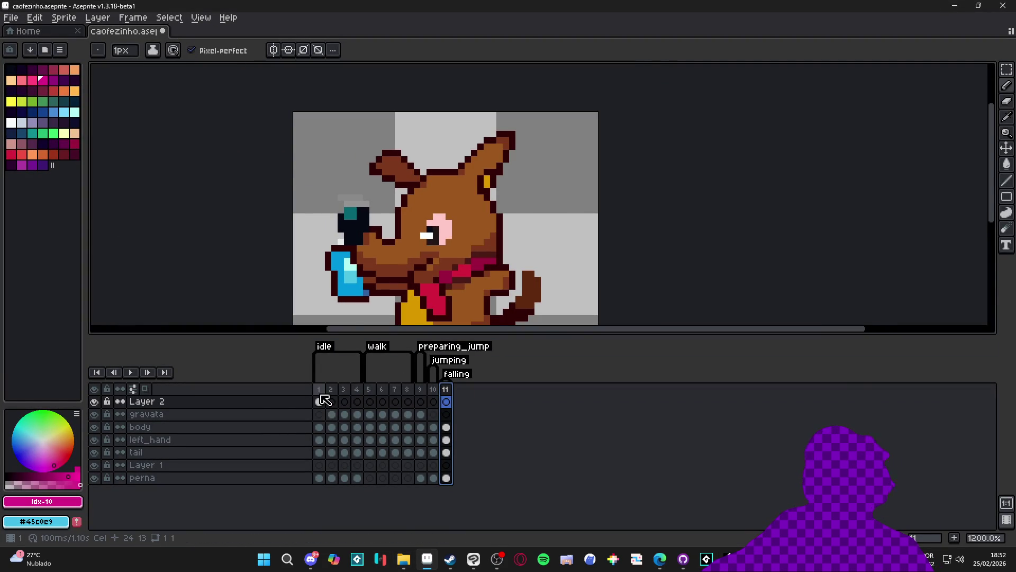
# Pick the pink swatch on Layer 2 and mark head pivot pixels on the early frames.
pyautogui.click(319, 401)
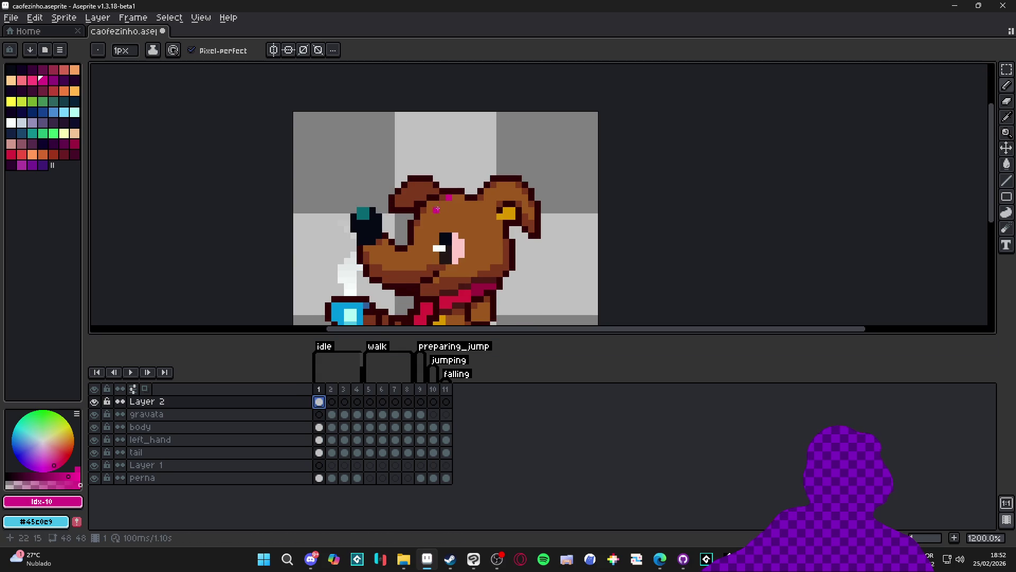
pyautogui.click(32, 80)
pyautogui.scroll(1, 449, 203)
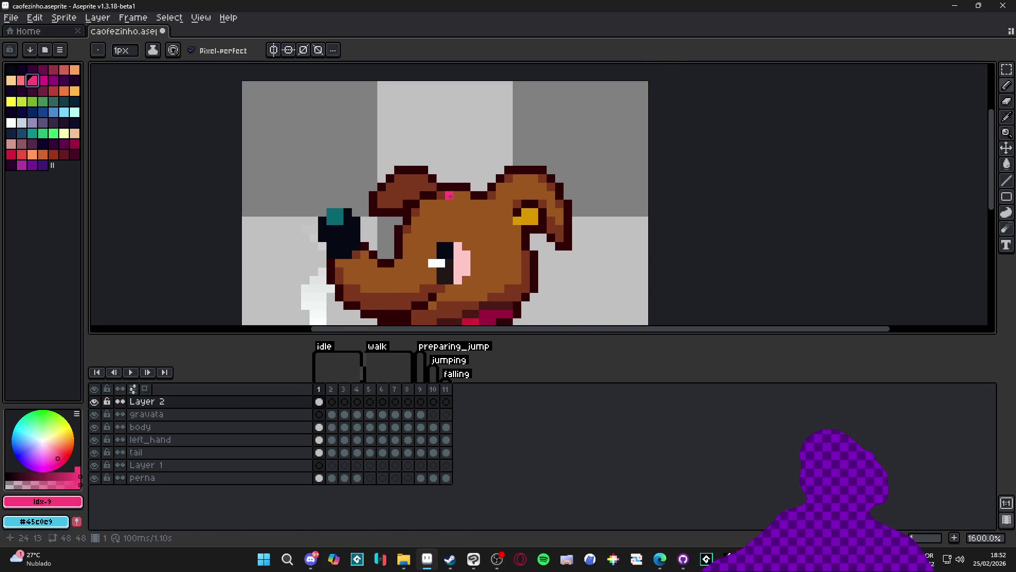
pyautogui.press('Right')
pyautogui.click(451, 195)
pyautogui.press('Right')
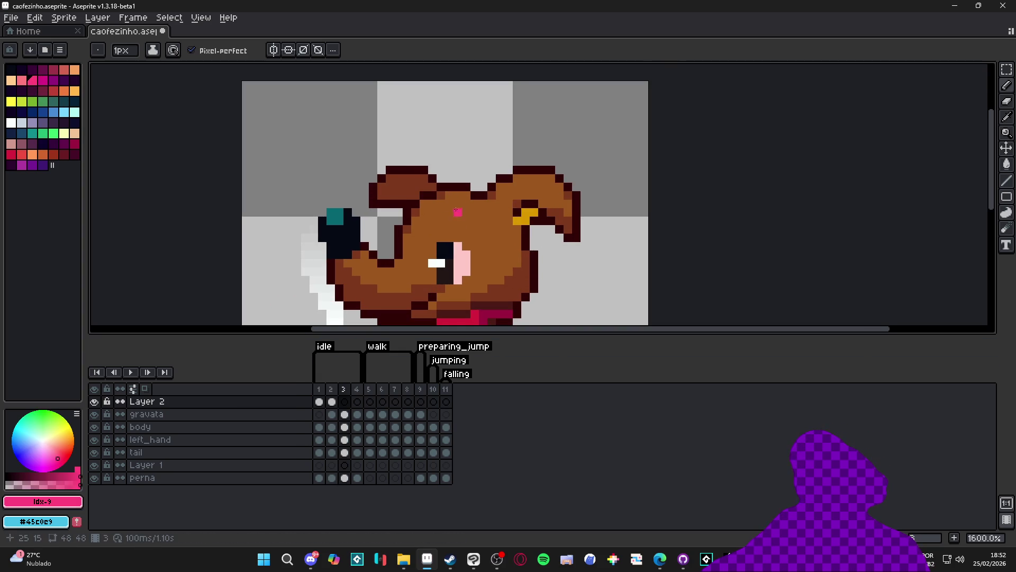
pyautogui.press('Right')
pyautogui.click(449, 195)
pyautogui.press('Right')
pyautogui.click(449, 195)
pyautogui.press('Right')
pyautogui.click(448, 187)
pyautogui.press('Right')
pyautogui.click(447, 188)
# Mark the head pivot pixels on the remaining frames through frame 11.
pyautogui.press('Right')
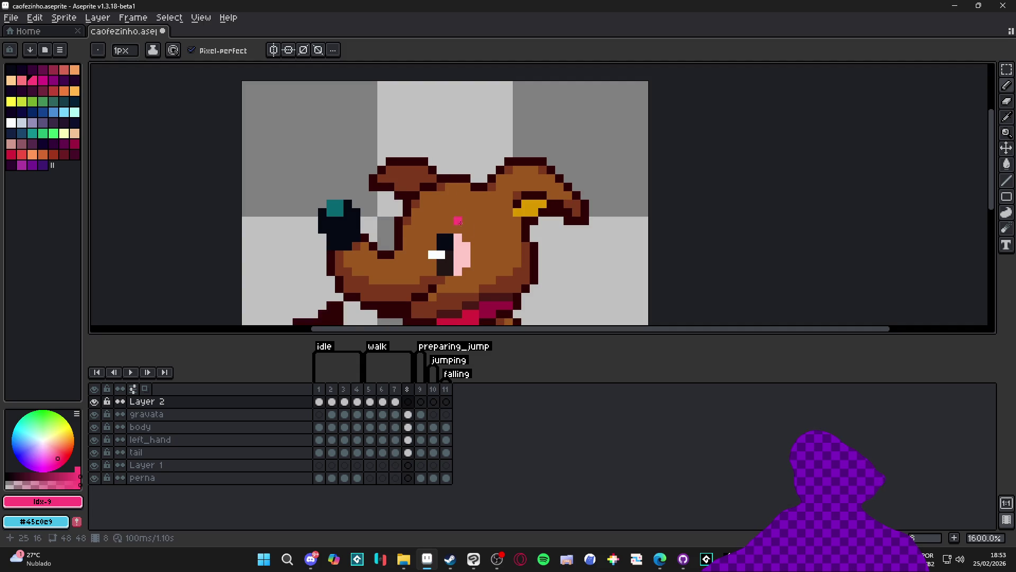
pyautogui.click(448, 188)
pyautogui.press('Right')
pyautogui.click(450, 215)
pyautogui.press('Right')
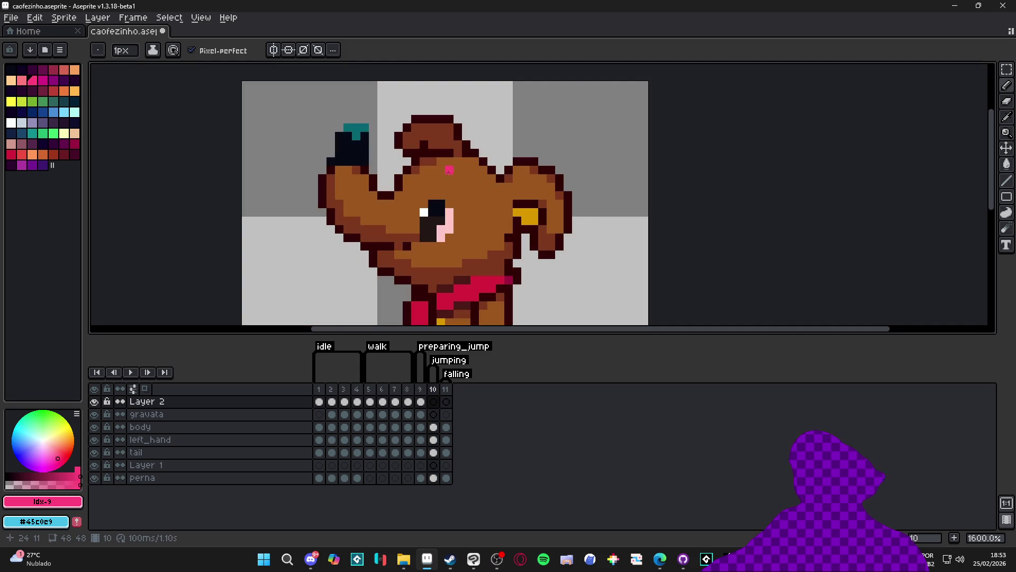
pyautogui.click(447, 162)
pyautogui.press('Right')
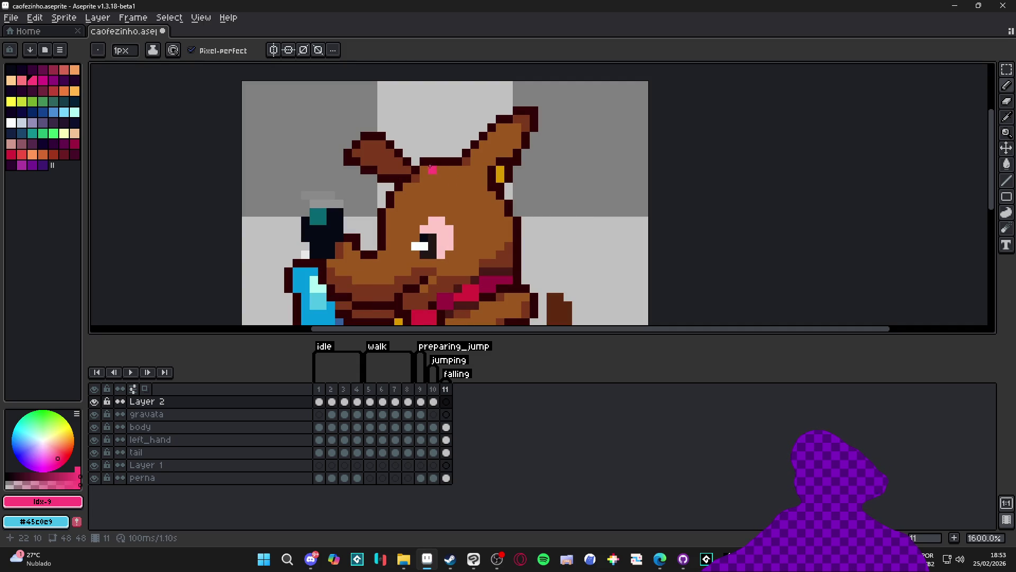
pyautogui.click(428, 168)
pyautogui.press('Right')
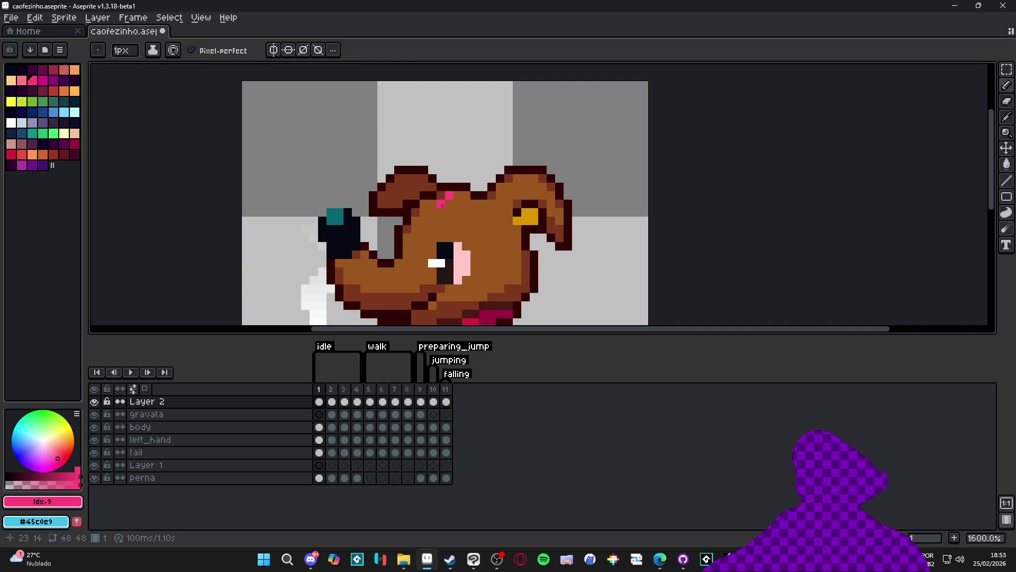
# Step through the frames checking each pink marker, then return to frame 1.
pyautogui.press('Right')
pyautogui.press('Right')
pyautogui.press('Right')
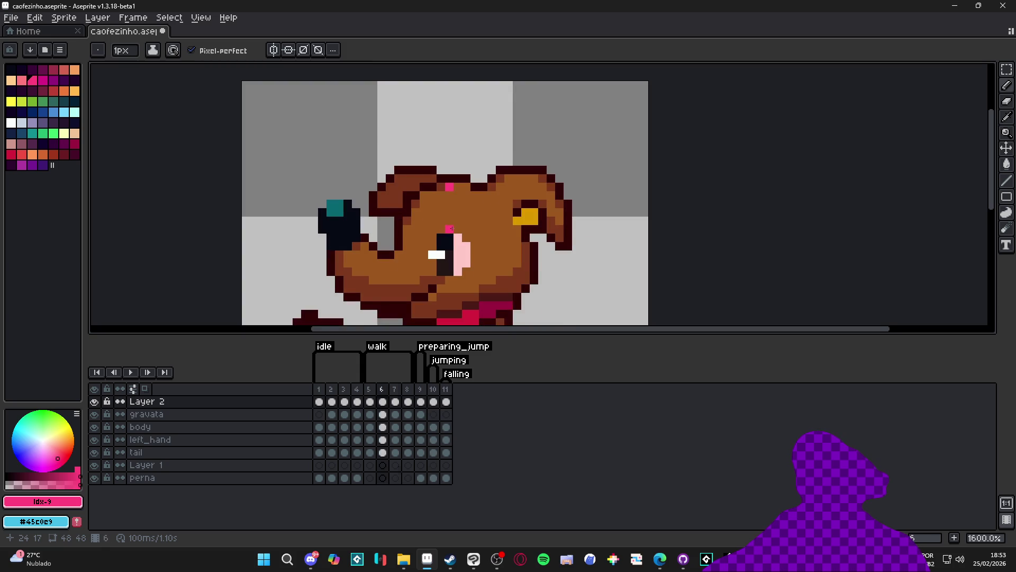
pyautogui.press('Right')
pyautogui.press('Right')
pyautogui.press('Right')
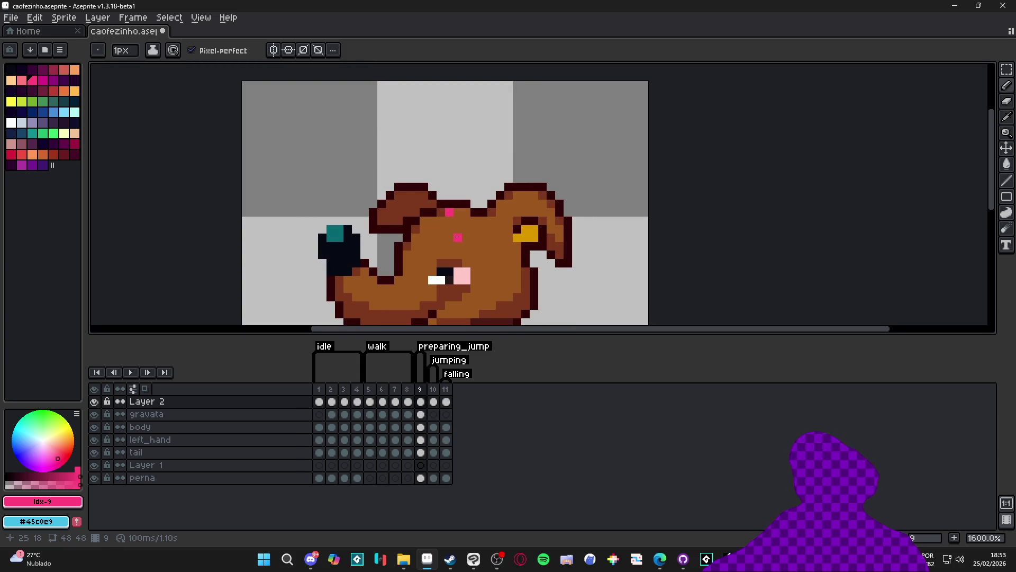
pyautogui.press('Right')
pyautogui.press('Right')
pyautogui.press('Right')
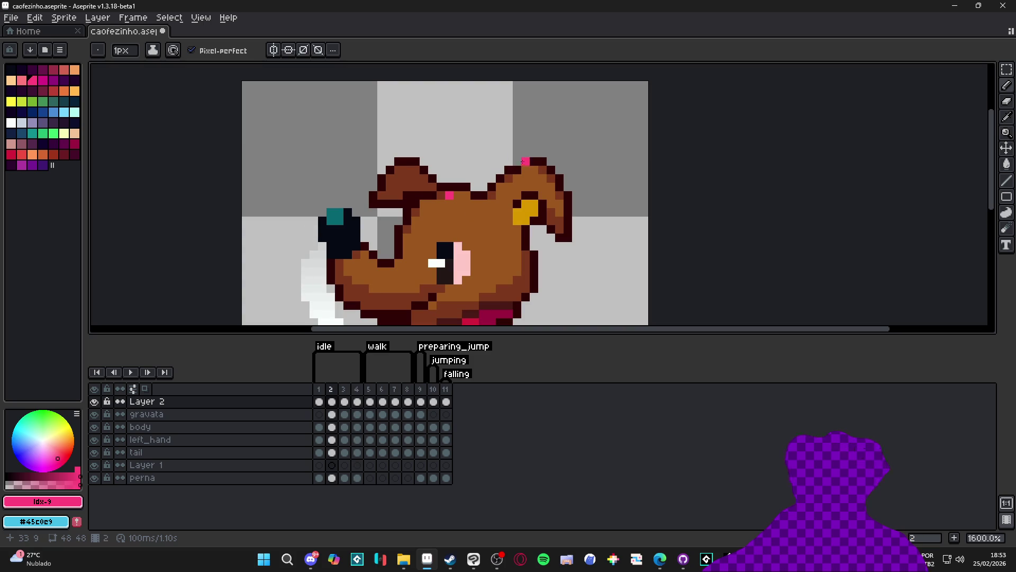
pyautogui.scroll(-4, 455, 236)
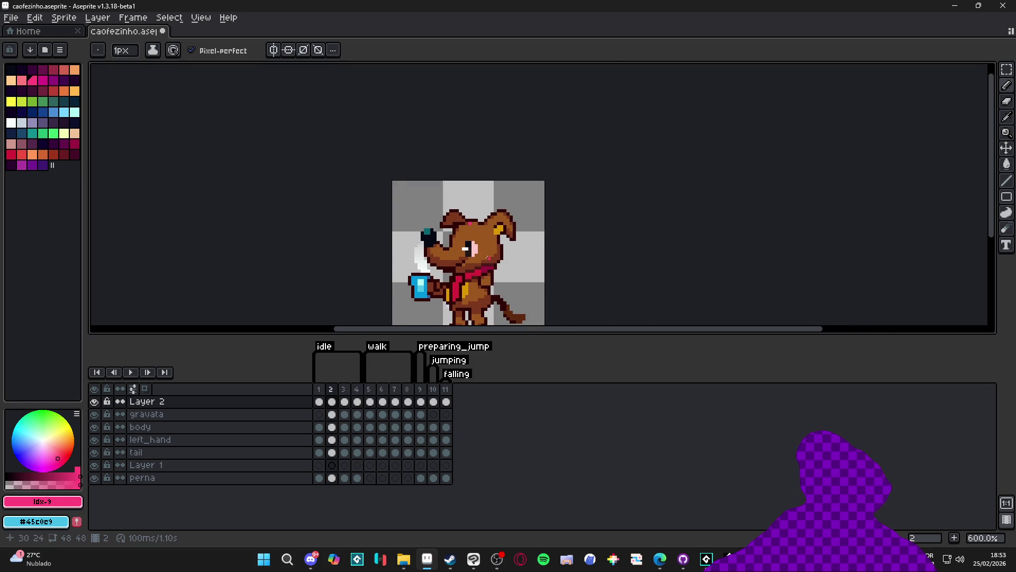
pyautogui.moveTo(479, 265); pyautogui.dragTo(466, 232)
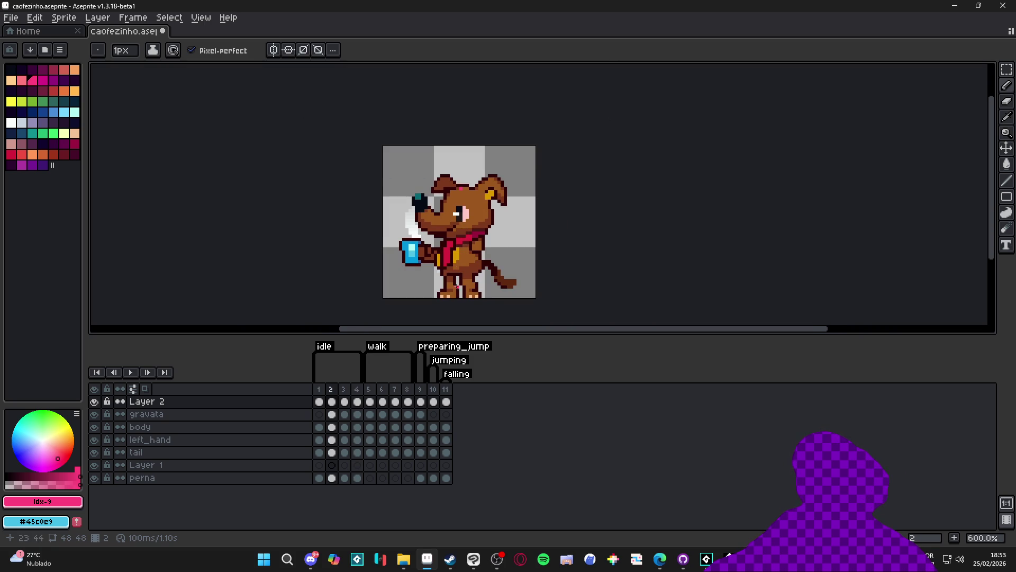
pyautogui.click(319, 401)
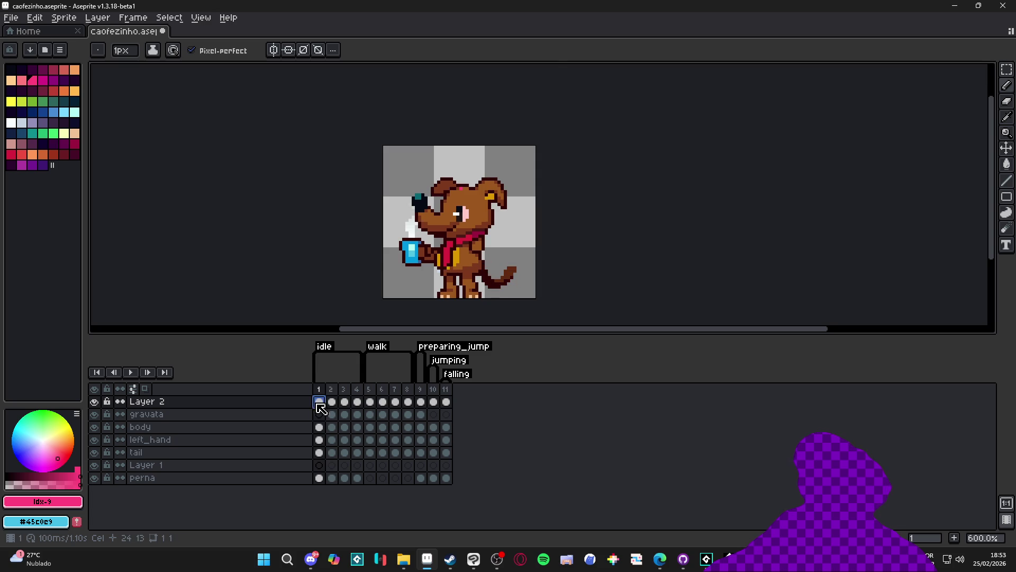
# Frame the whole dog and briefly hide other layers to inspect frame 1's pivot markers.
pyautogui.scroll(1, 465, 212)
pyautogui.moveTo(465, 212); pyautogui.dragTo(446, 150)
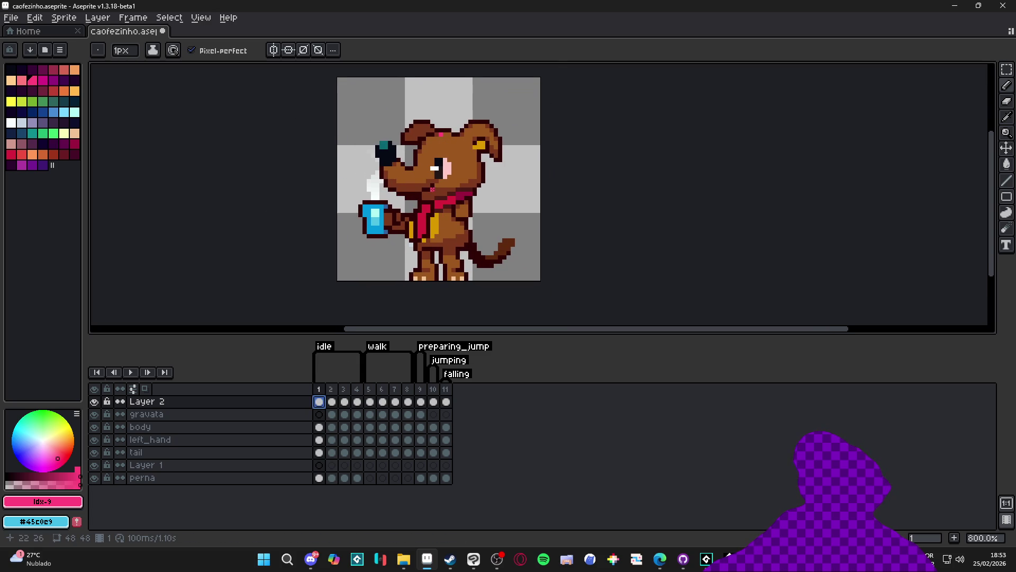
pyautogui.moveTo(343, 164); pyautogui.dragTo(367, 191)
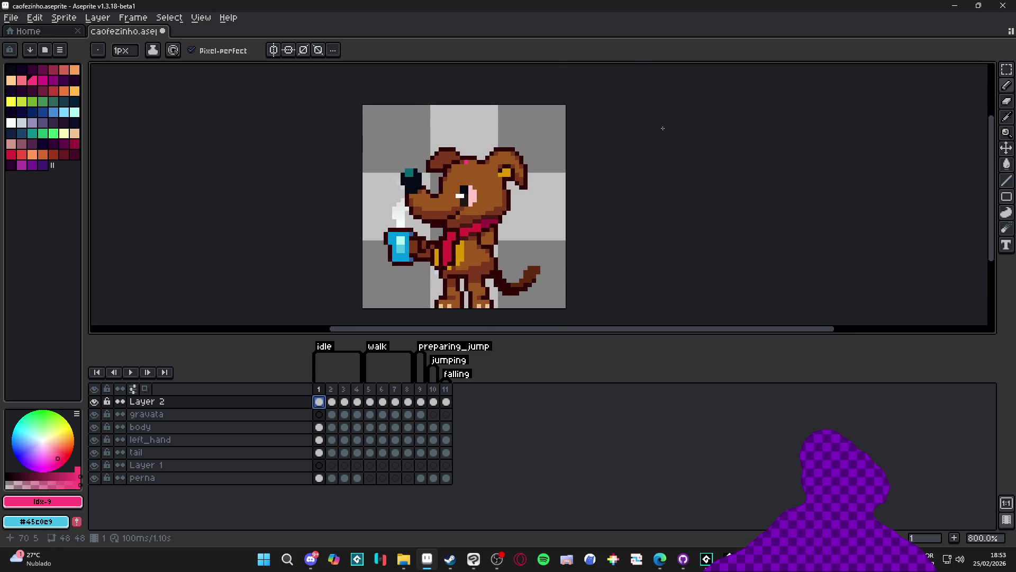
pyautogui.scroll(3, 465, 165)
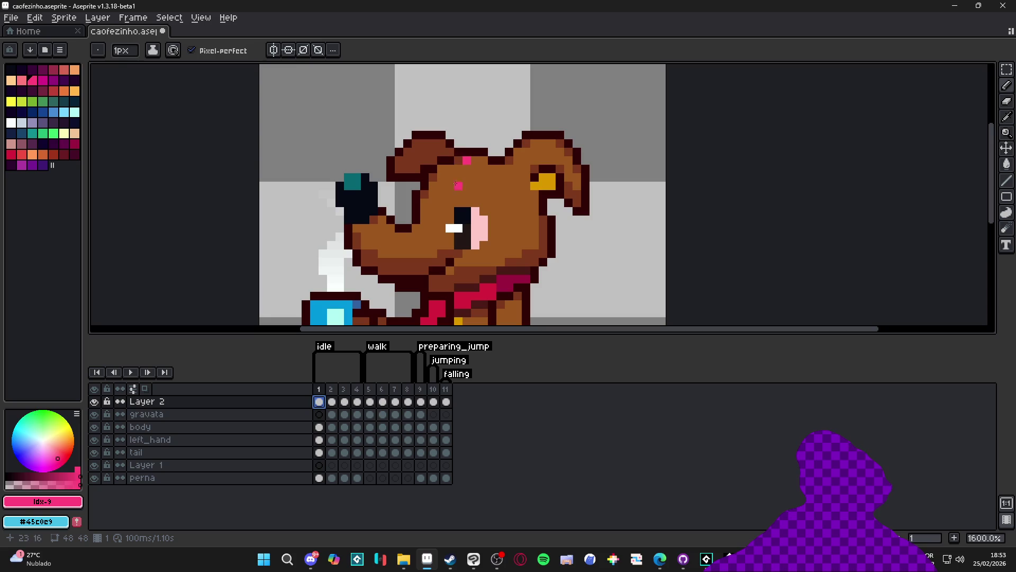
pyautogui.scroll(-4, 459, 161)
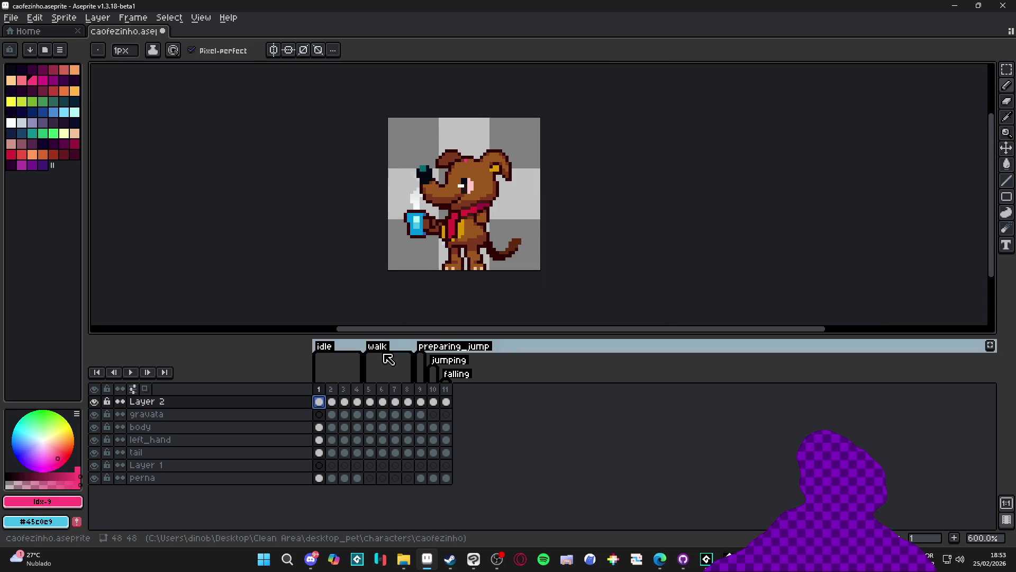
pyautogui.moveTo(94, 414); pyautogui.dragTo(94, 478)
pyautogui.scroll(1, 442, 174)
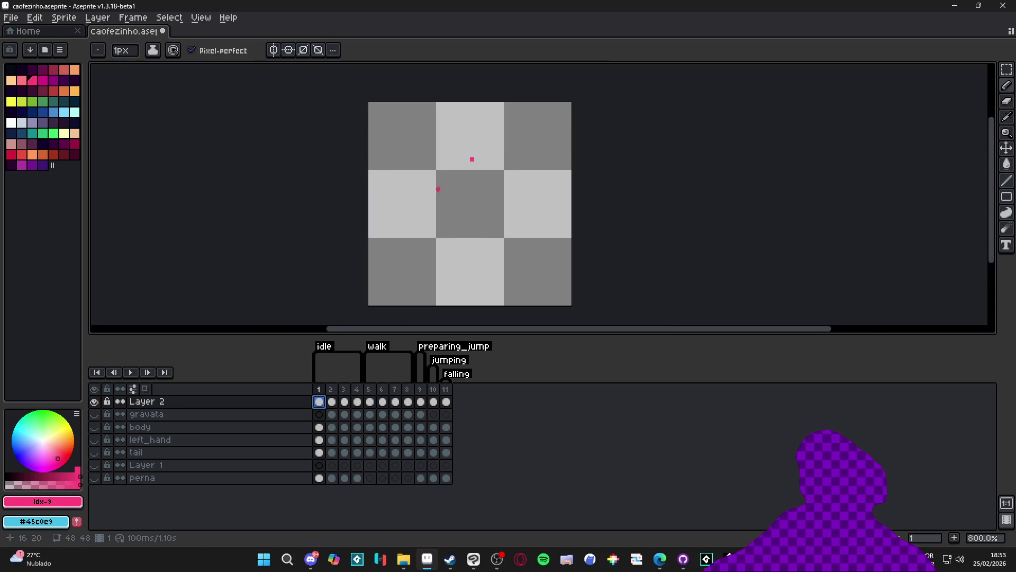
pyautogui.click(319, 389)
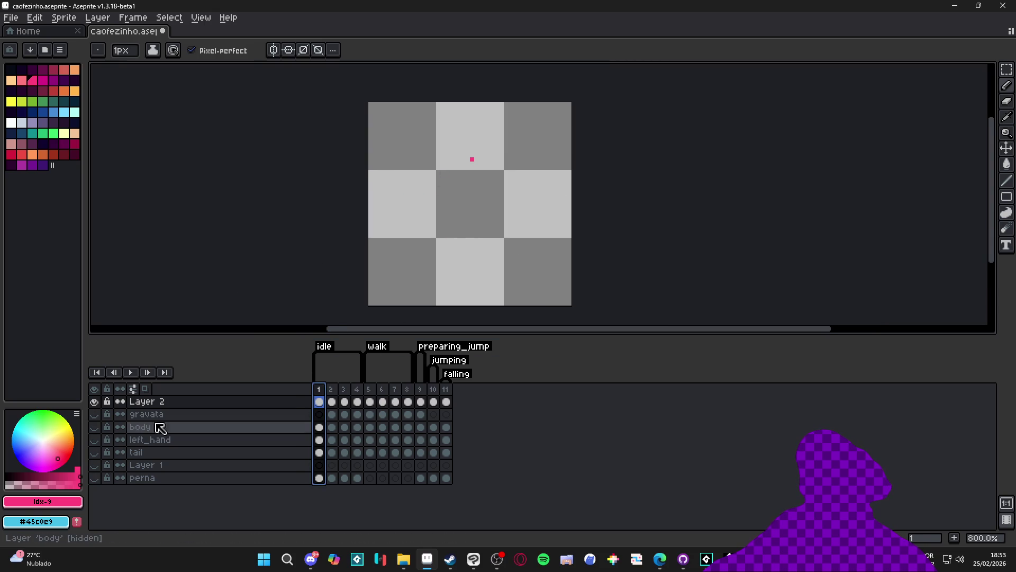
pyautogui.moveTo(95, 415); pyautogui.dragTo(95, 479)
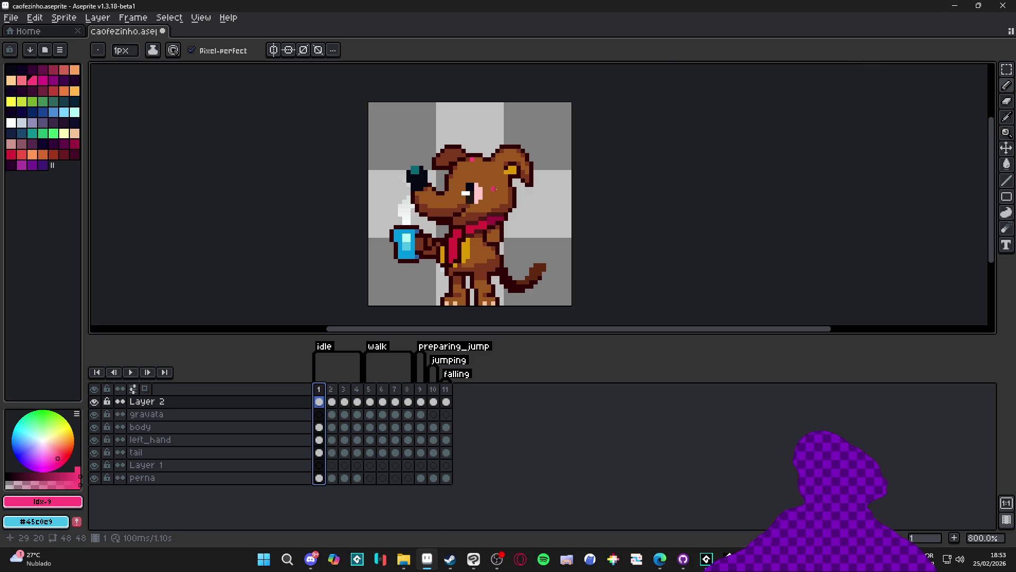
# Erase the lower pink pixel on the dog's head in Layer 2.
pyautogui.scroll(3, 475, 158)
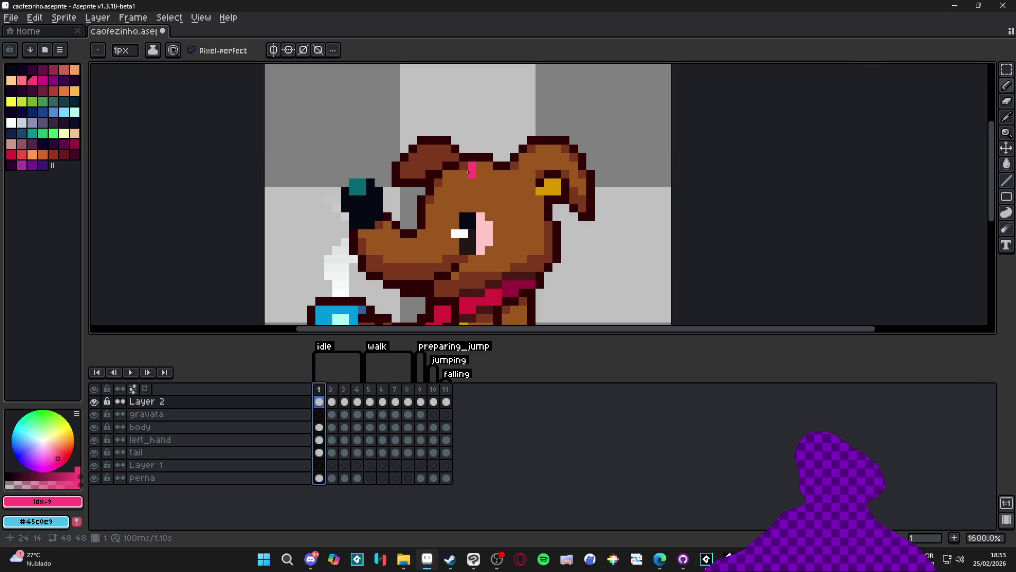
pyautogui.click(468, 172)
pyautogui.click(448, 402)
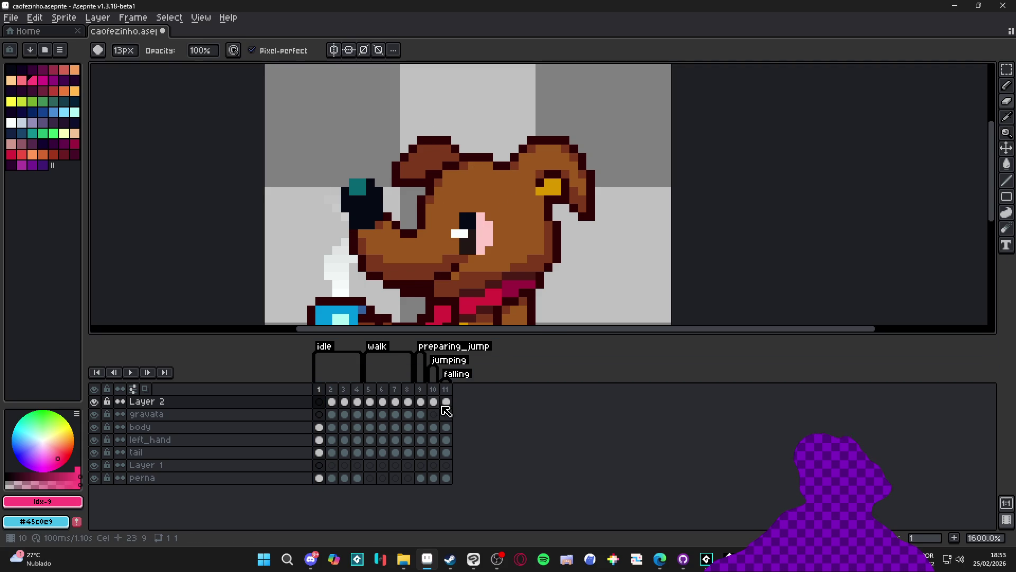
# Delete Layer 2's pivot cels on frames 2–11, keeping frame 1's, and switch to the Pencil.
pyautogui.keyDown('shift'); pyautogui.click(332, 403); pyautogui.keyUp('shift')
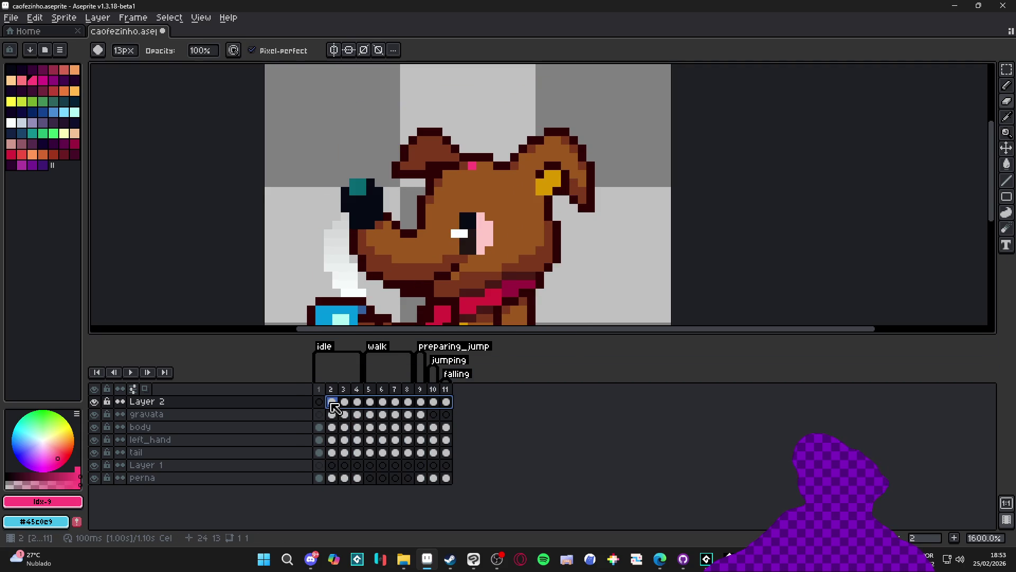
pyautogui.press('Delete')
pyautogui.click(319, 403)
pyautogui.press('b')
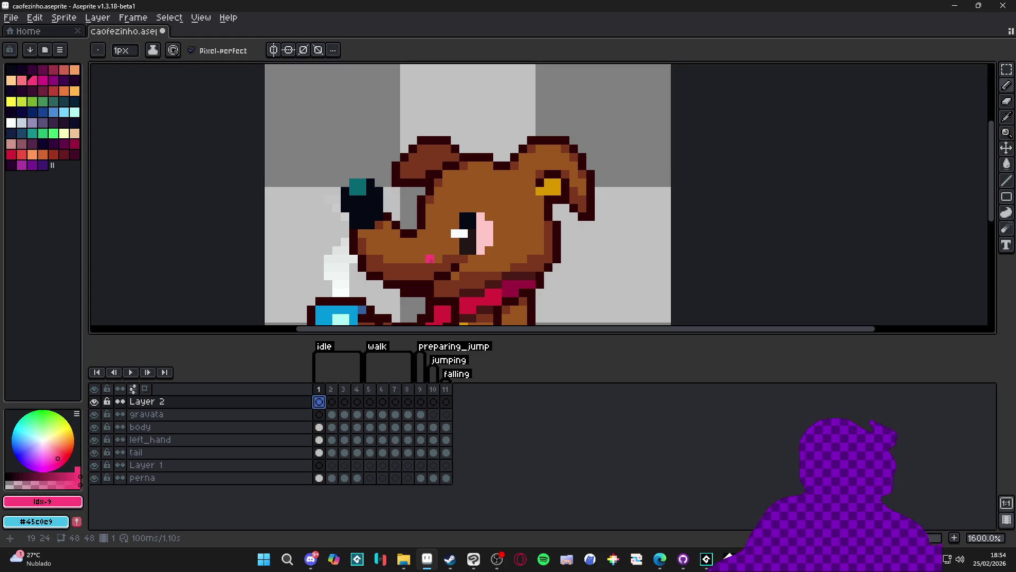
pyautogui.scroll(-3, 439, 257)
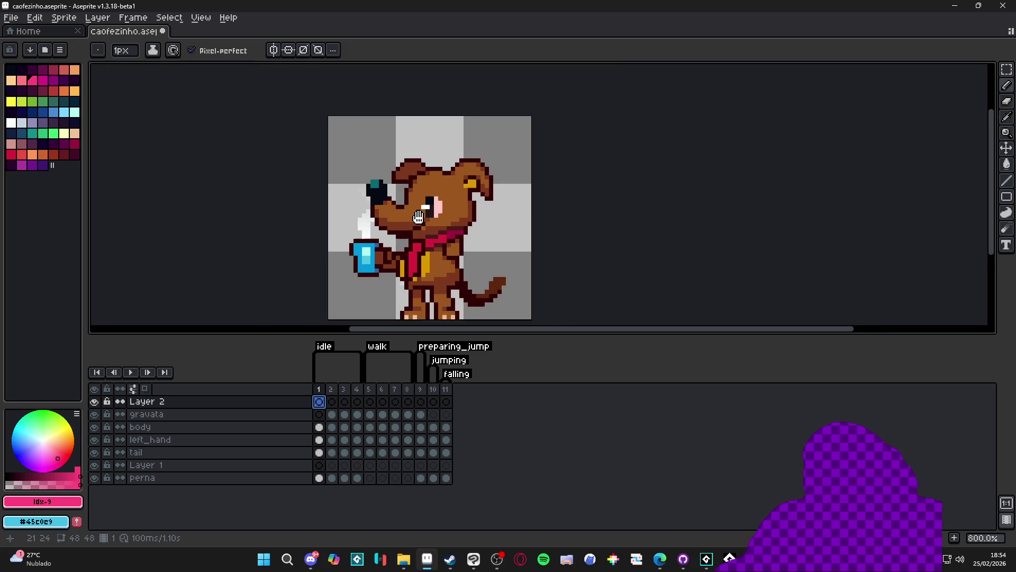
pyautogui.click(201, 18)
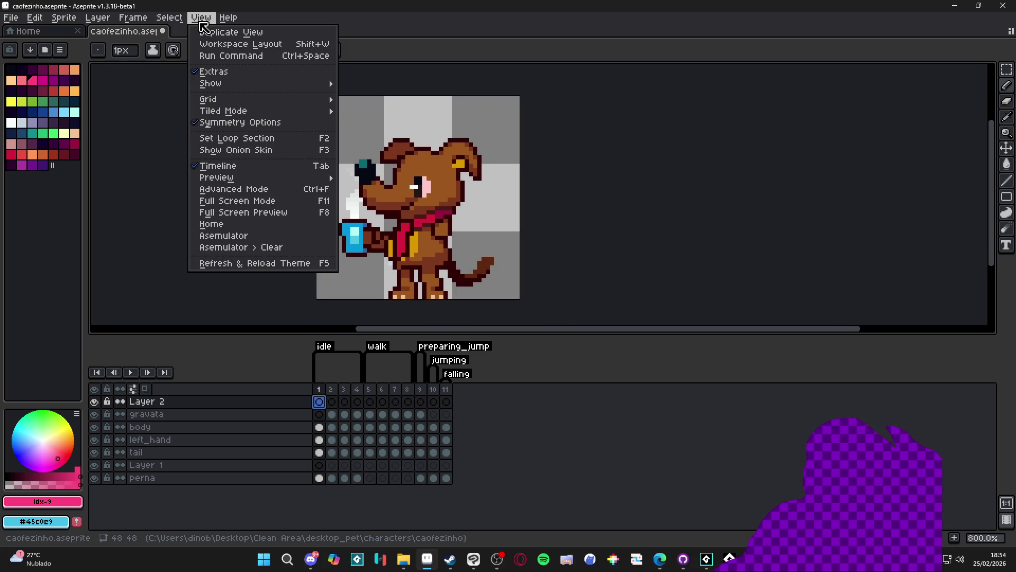
pyautogui.click(247, 237)
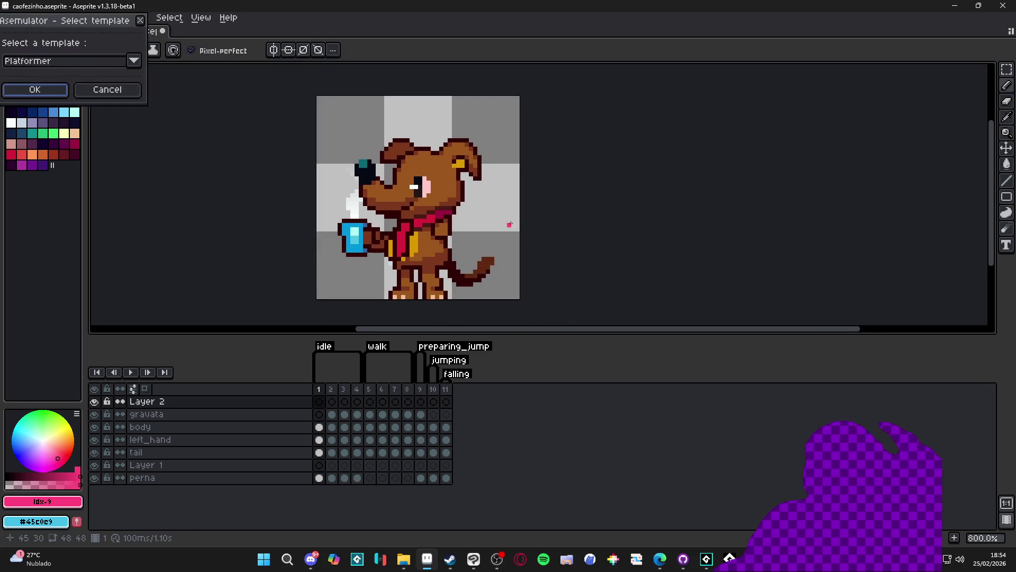
pyautogui.click(35, 90)
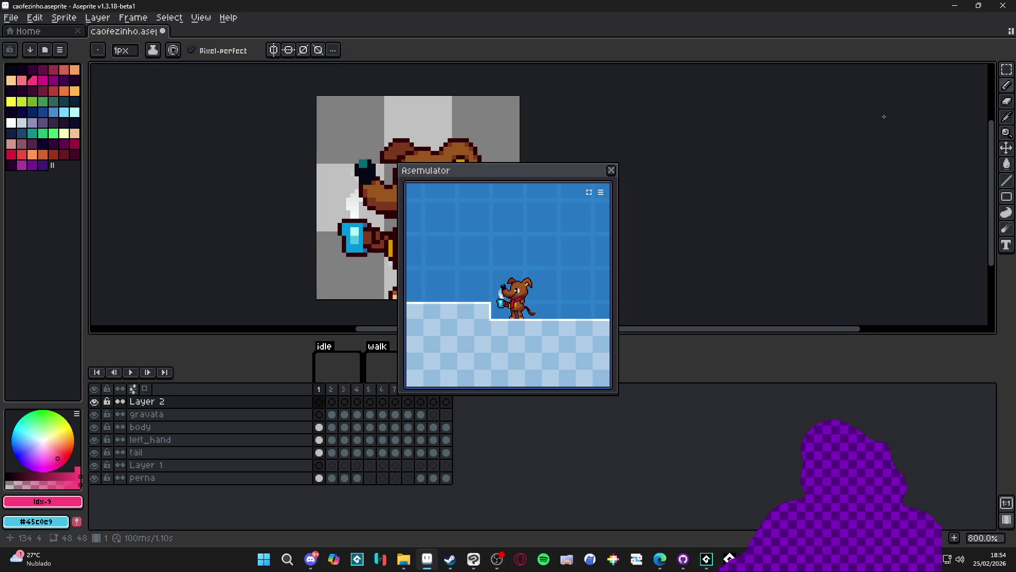
pyautogui.press('Right')
pyautogui.press('Left')
pyautogui.press('space')
pyautogui.press('Left')
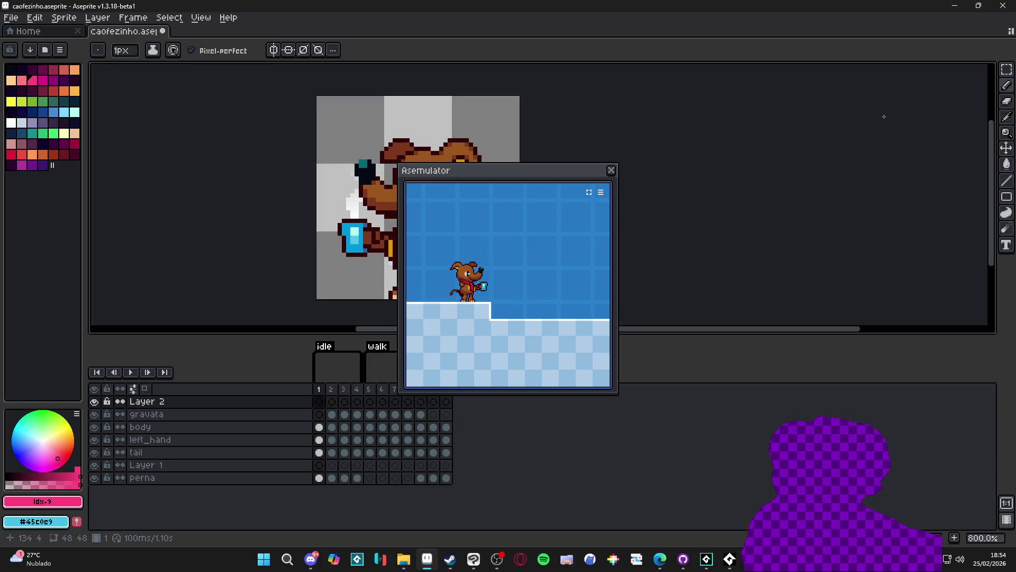
pyautogui.press('space')
pyautogui.press('Right')
pyautogui.press('Left')
pyautogui.press('space')
pyautogui.press('Right')
pyautogui.press('Right')
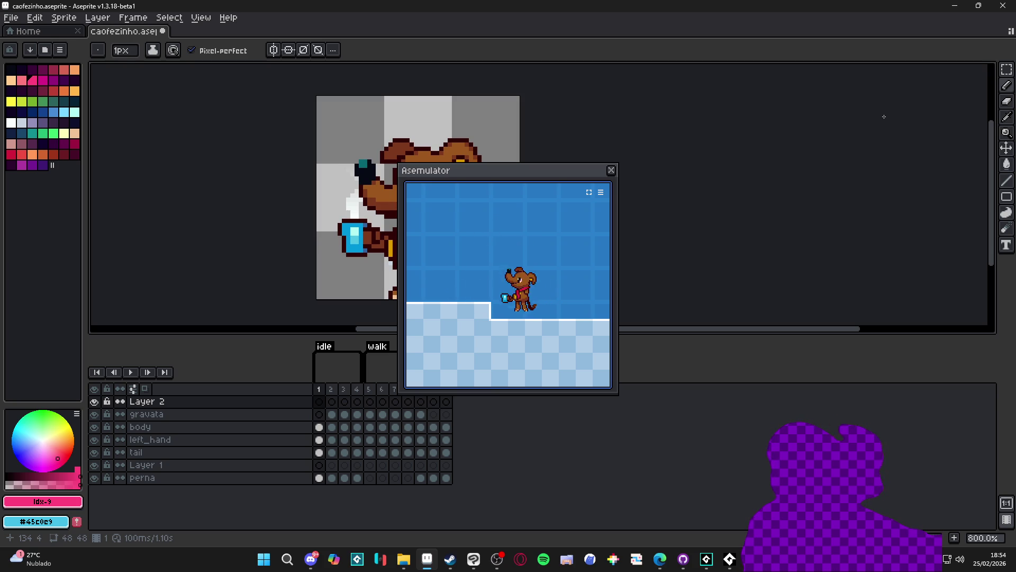
pyautogui.press('Left')
pyautogui.press('space')
pyautogui.press('Right')
pyautogui.press('space')
pyautogui.press('Left')
pyautogui.press('Left')
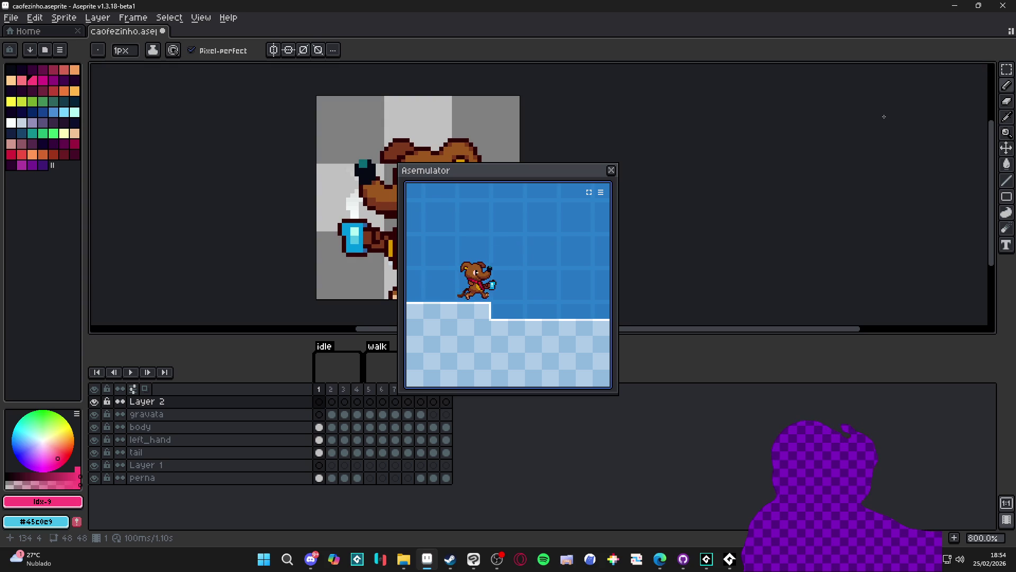
pyautogui.press('Right')
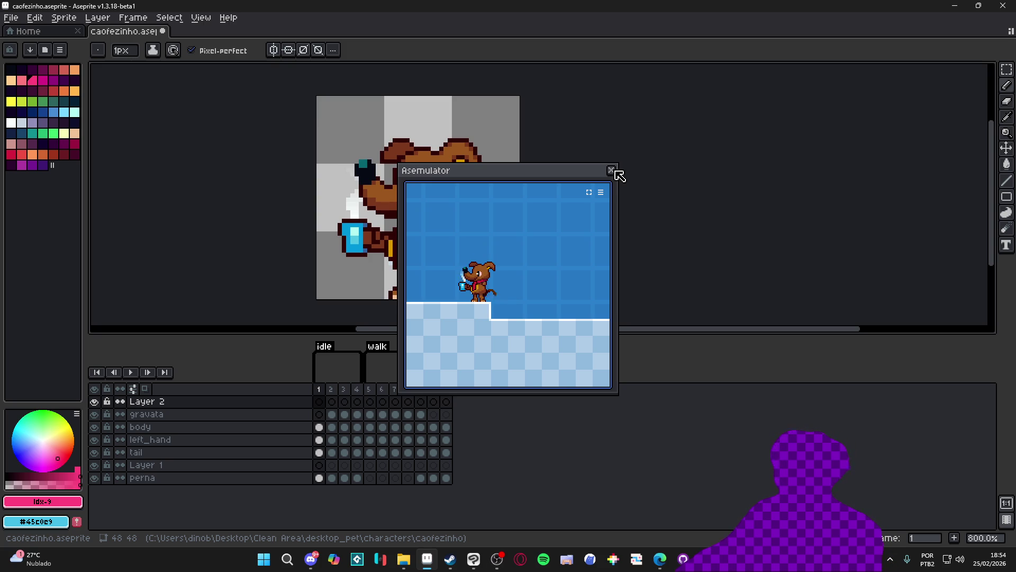
pyautogui.press('Left')
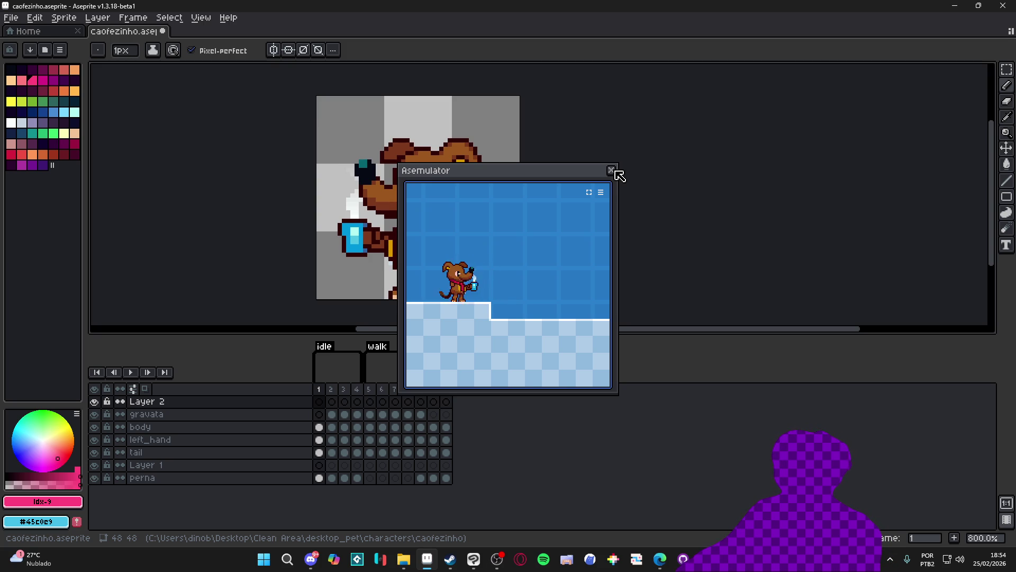
pyautogui.press('Right')
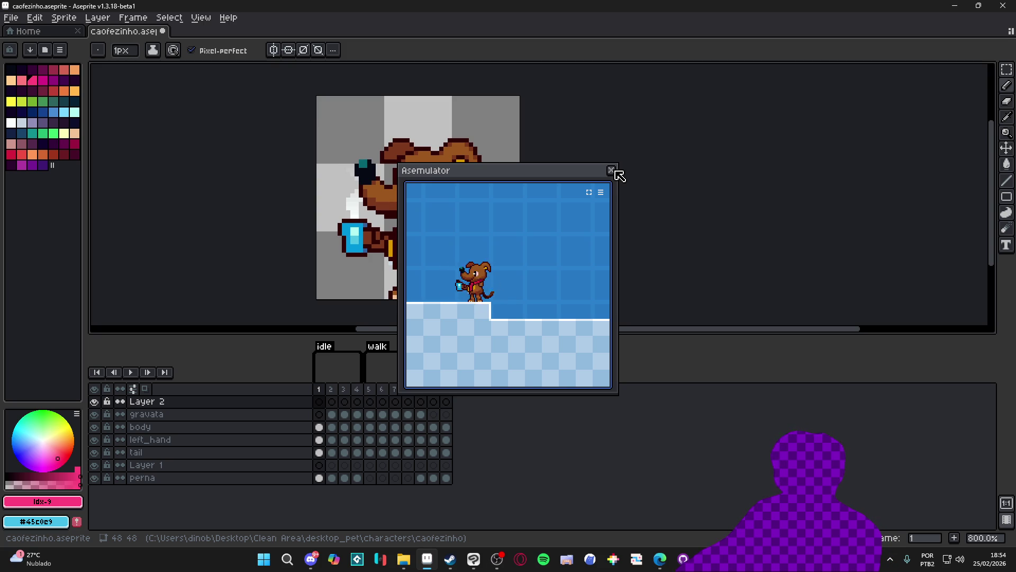
pyautogui.press('Right')
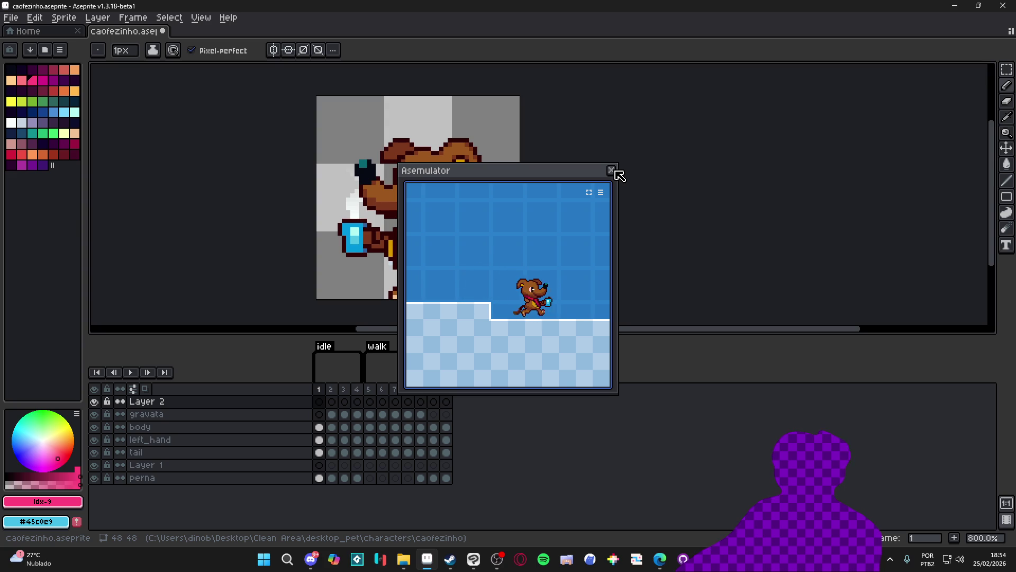
pyautogui.click(612, 169)
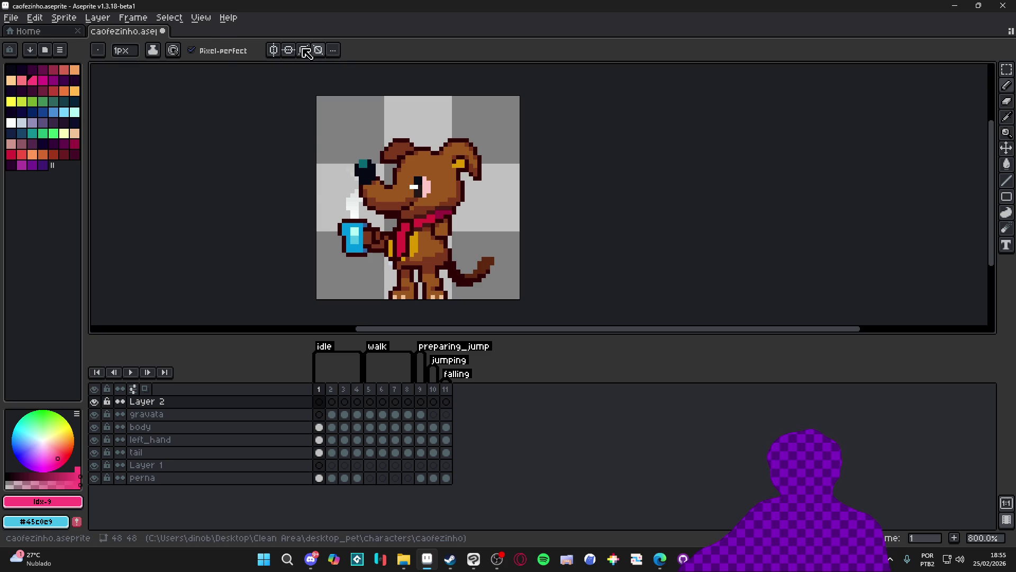
pyautogui.click(201, 17)
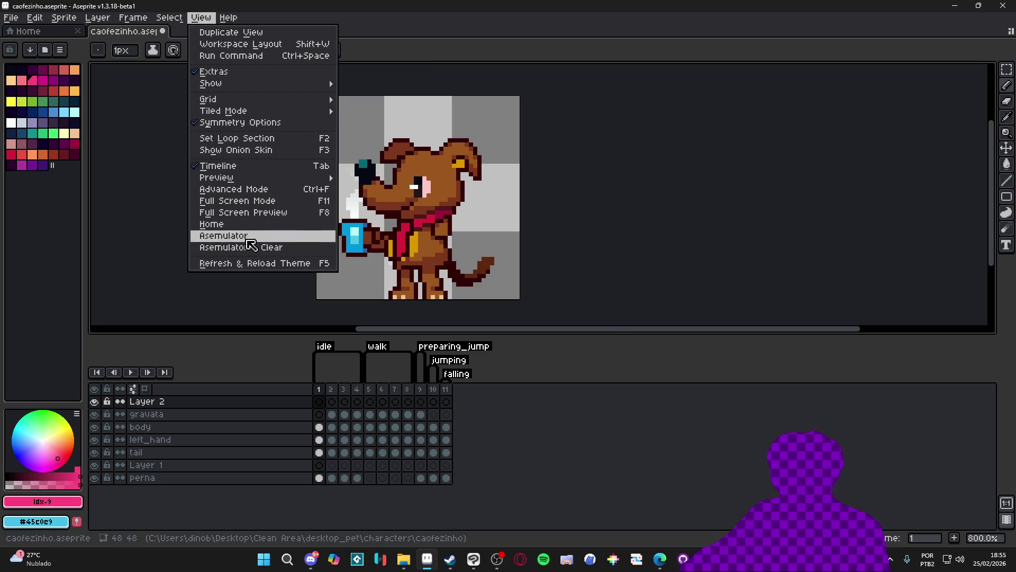
pyautogui.click(247, 239)
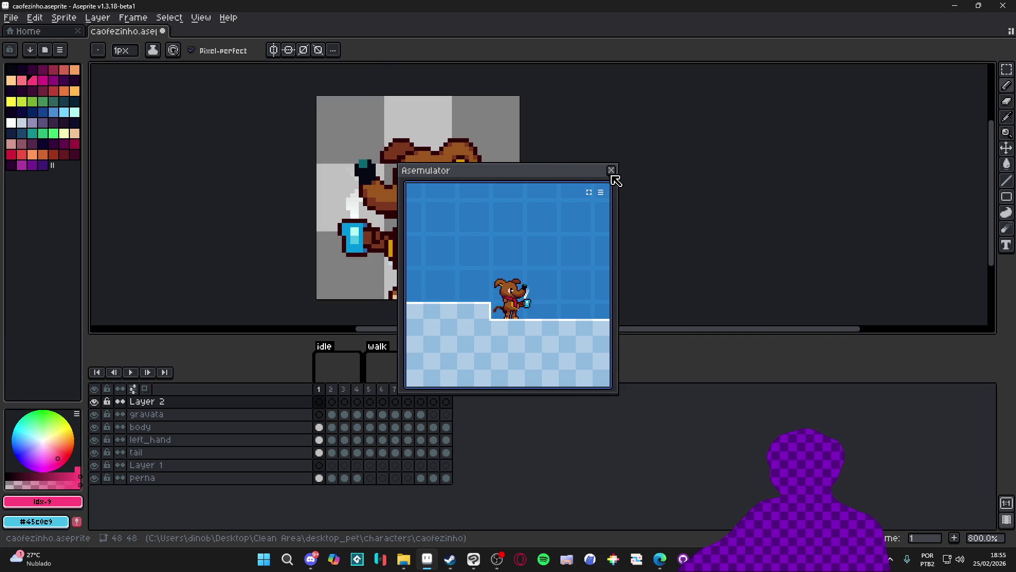
pyautogui.click(612, 172)
pyautogui.click(168, 18)
pyautogui.click(154, 19)
pyautogui.click(133, 17)
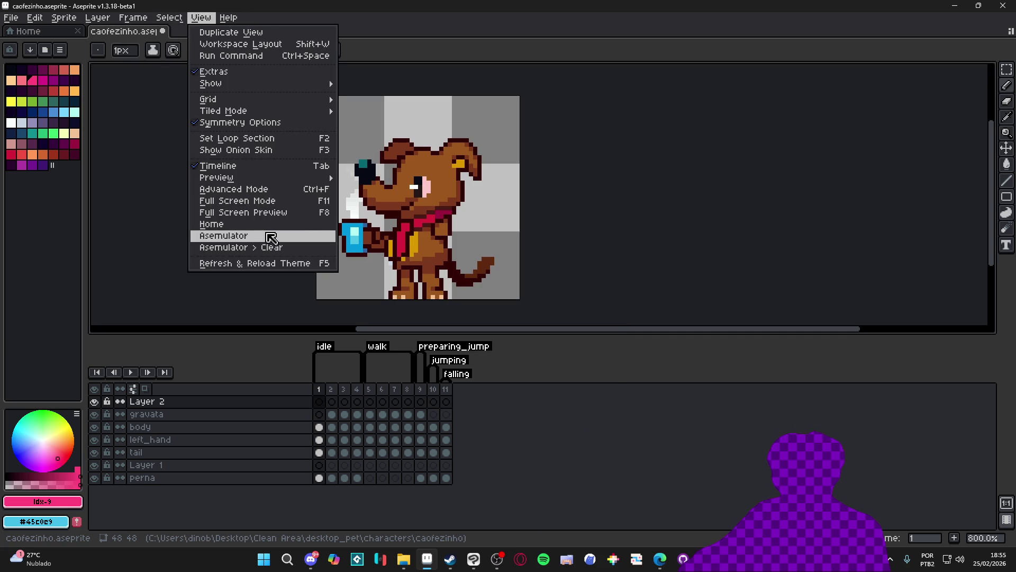
pyautogui.click(271, 238)
pyautogui.click(612, 171)
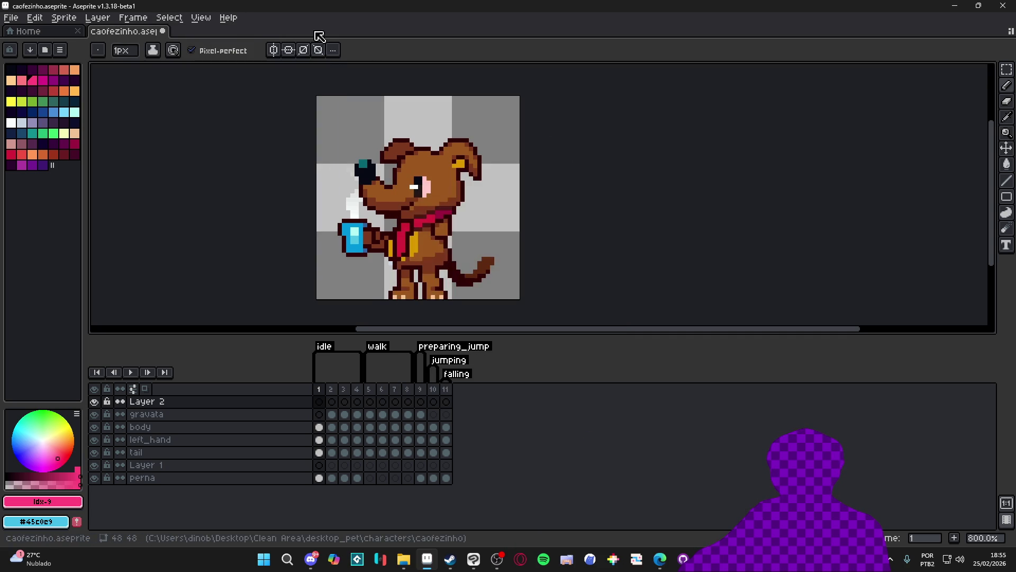
pyautogui.click(200, 18)
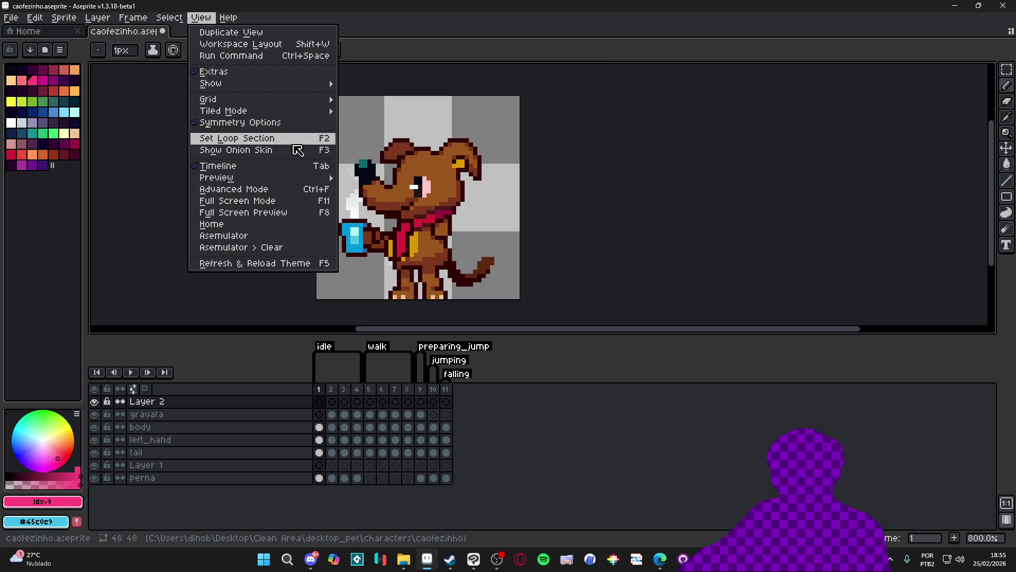
pyautogui.click(627, 47)
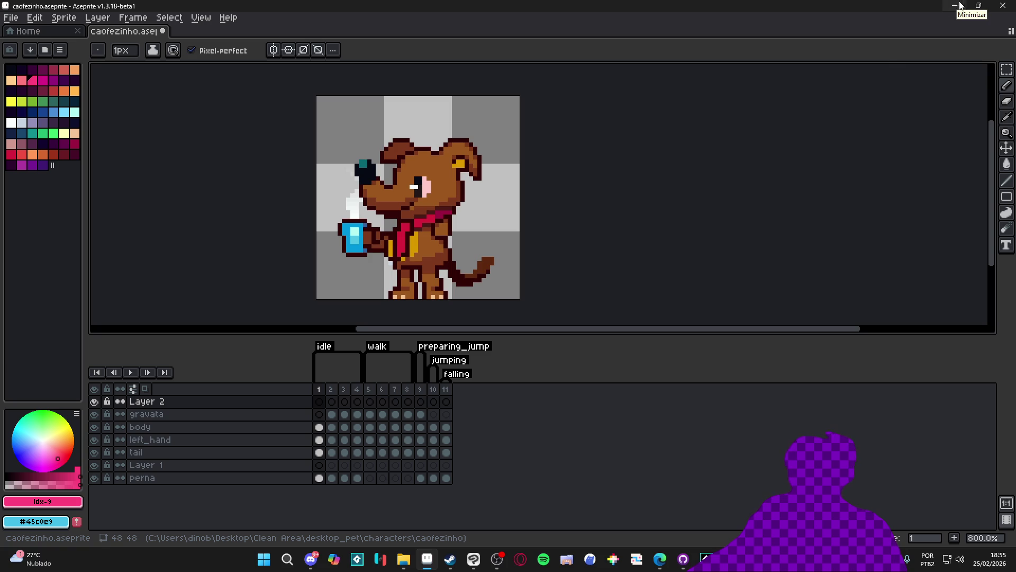
pyautogui.click(706, 558)
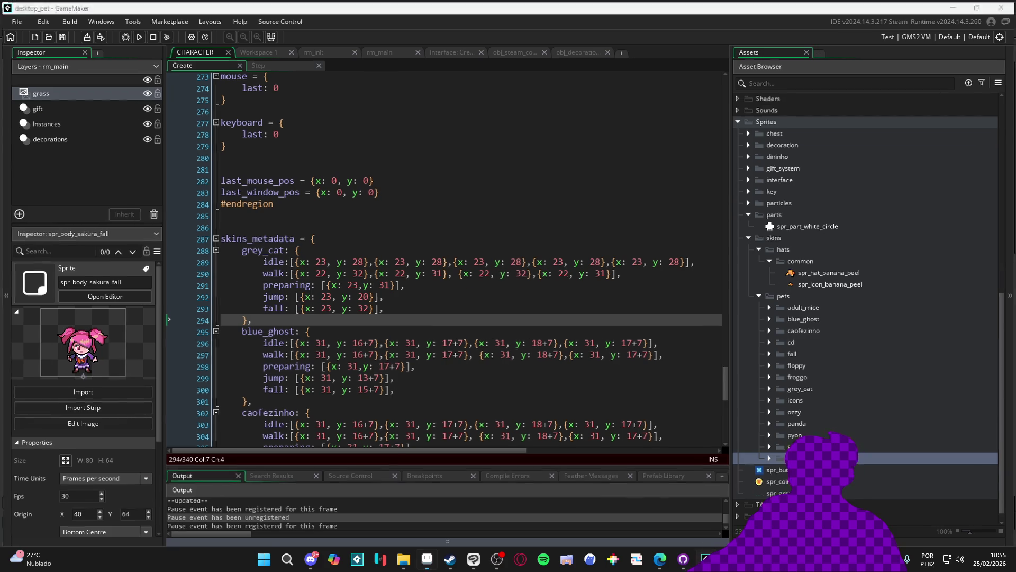
pyautogui.click(705, 559)
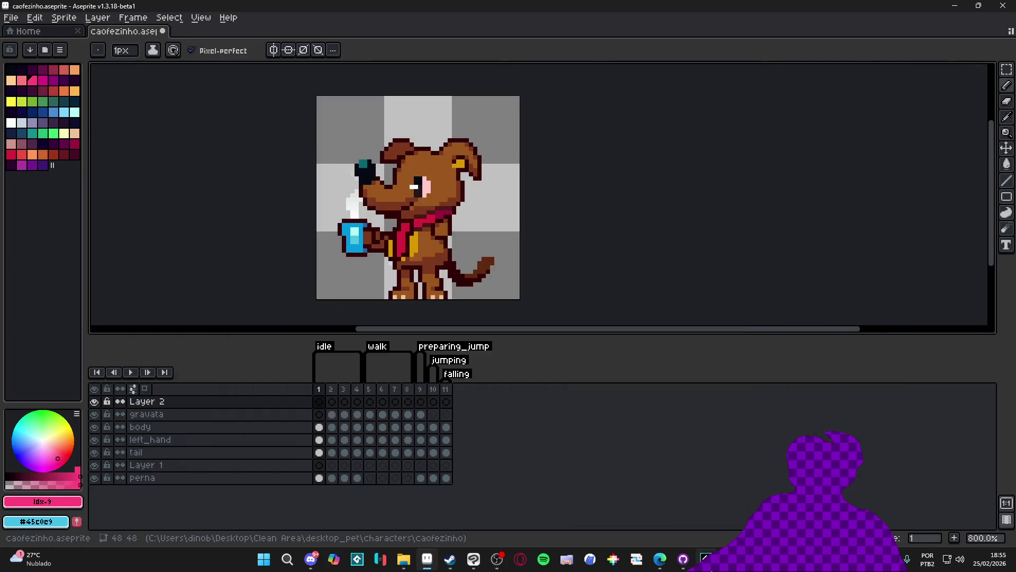
pyautogui.click(709, 565)
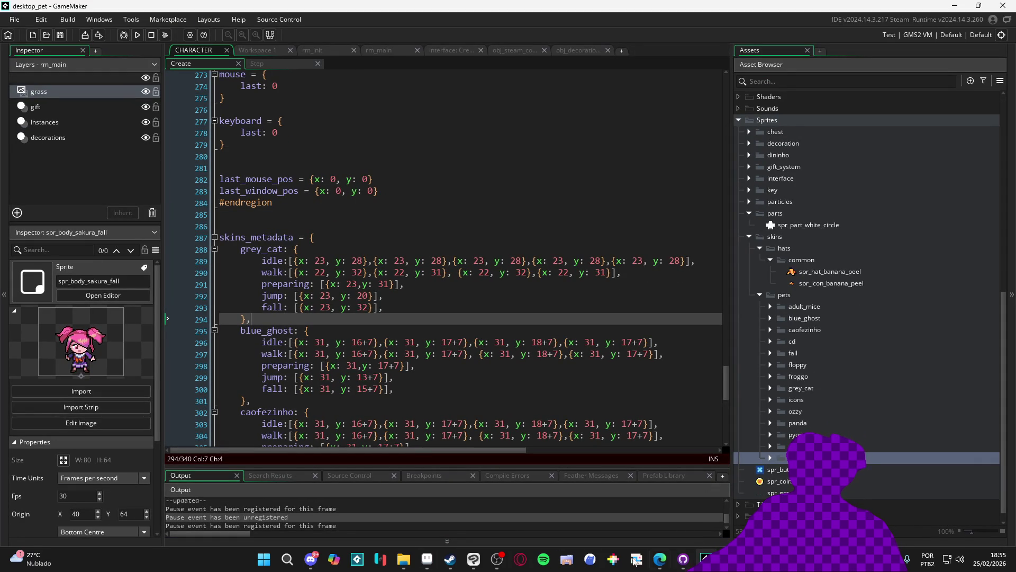
pyautogui.click(425, 562)
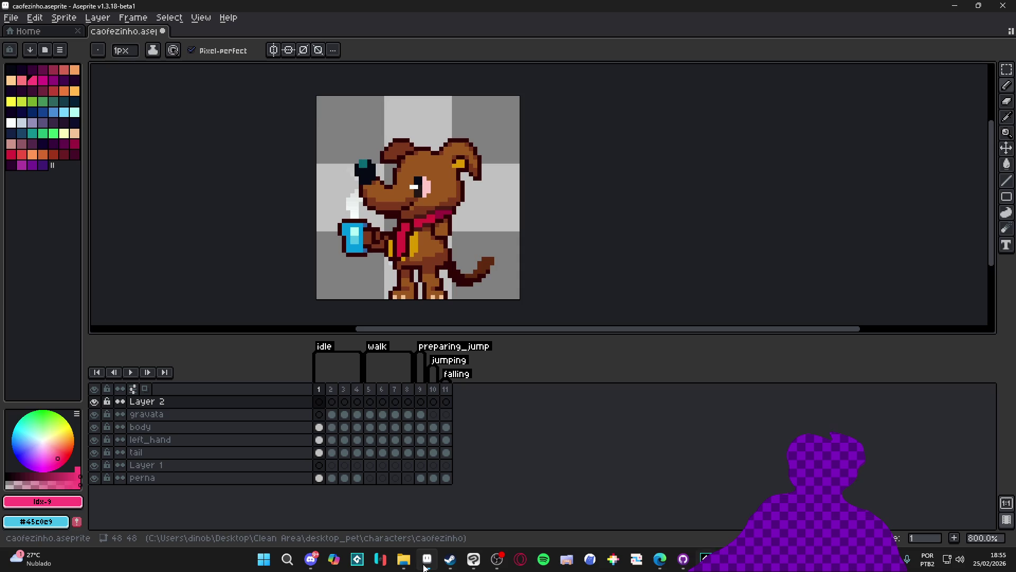
# Glance at frame 5, return to frame 1, and play the caofezinho dog animation.
pyautogui.click(369, 401)
pyautogui.click(319, 389)
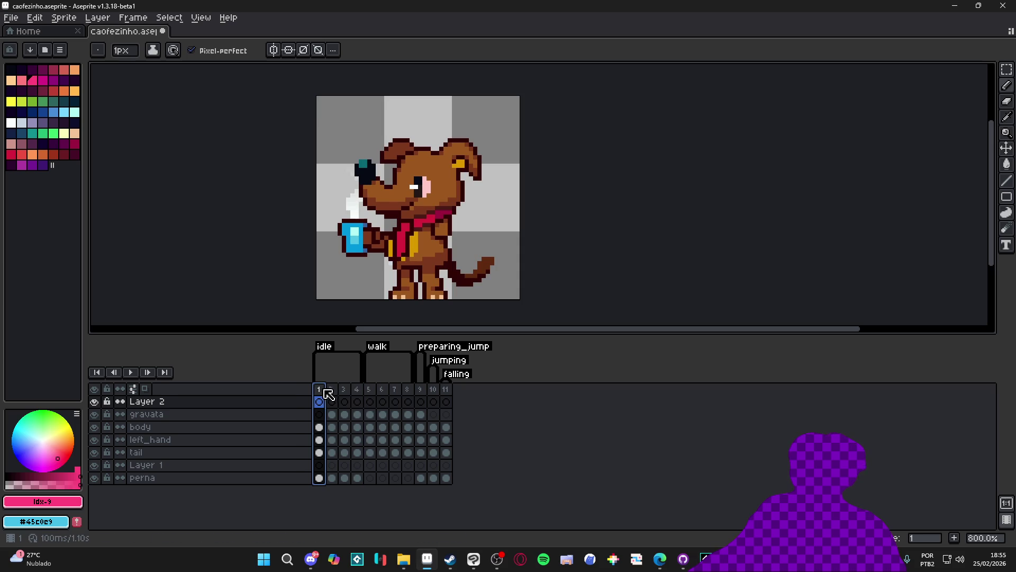
pyautogui.click(130, 372)
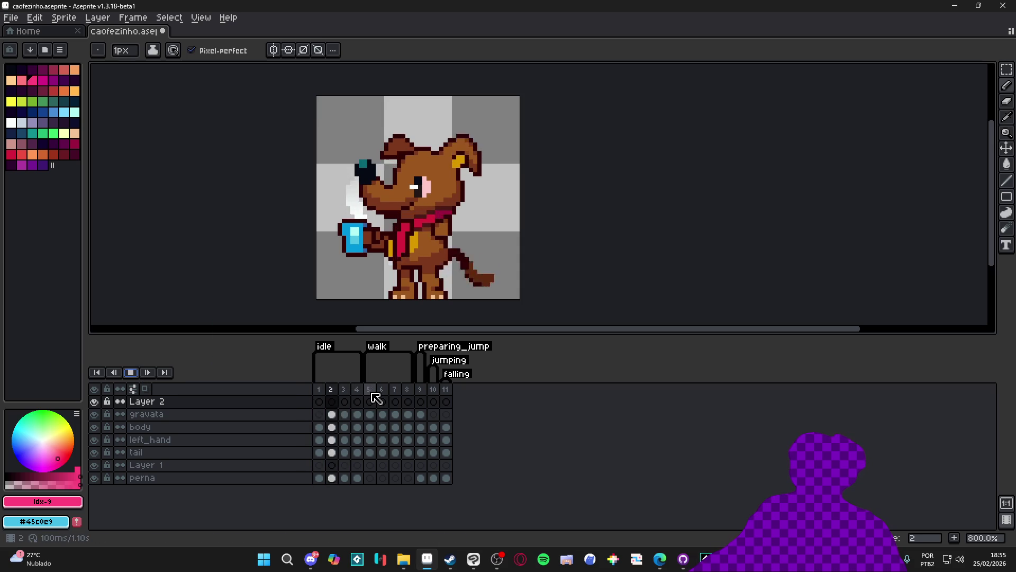